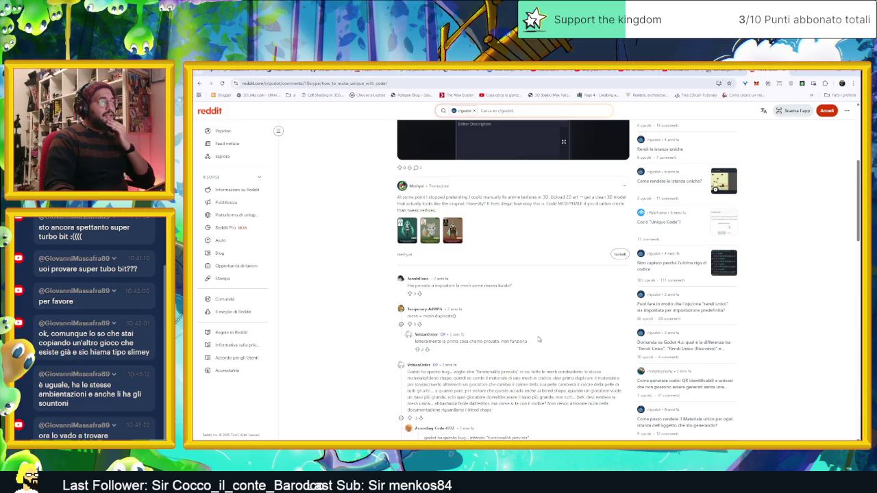
Step: Read the Reddit replies on making Godot meshes unique via code, then switch back to Godot
{"action": "scroll", "coordinate": [513, 340], "scroll_direction": "down", "scroll_amount": 1}
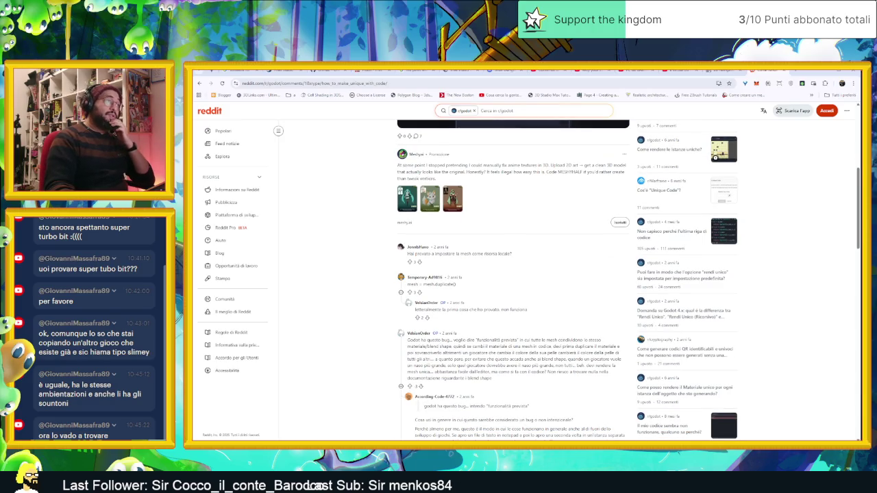
{"action": "scroll", "coordinate": [502, 328], "scroll_direction": "down", "scroll_amount": 2}
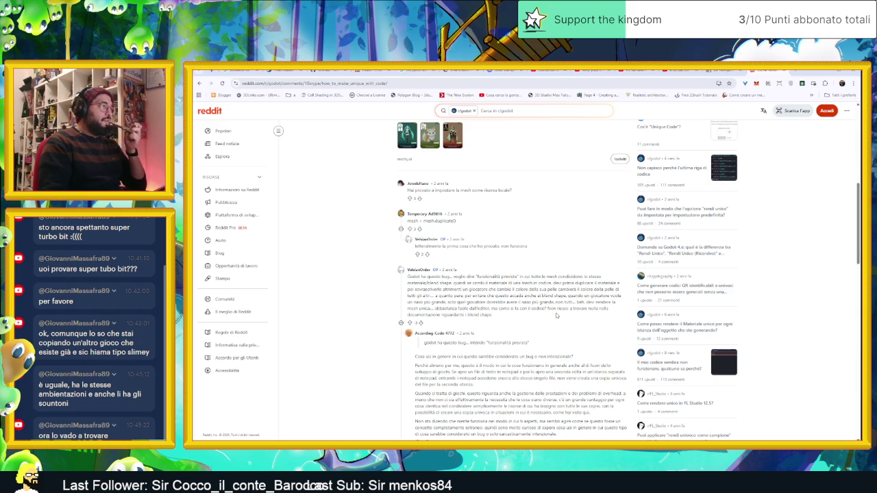
{"action": "scroll", "coordinate": [557, 315], "scroll_direction": "down", "scroll_amount": 3}
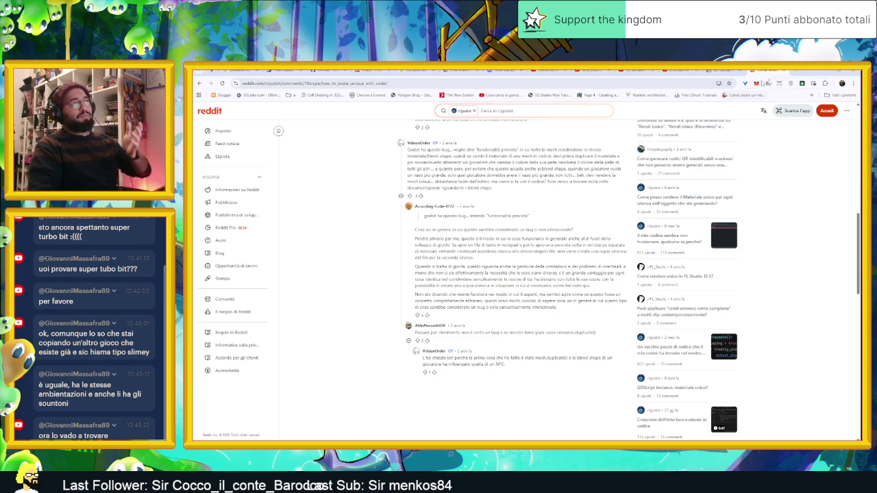
{"action": "key", "text": "alt+Tab"}
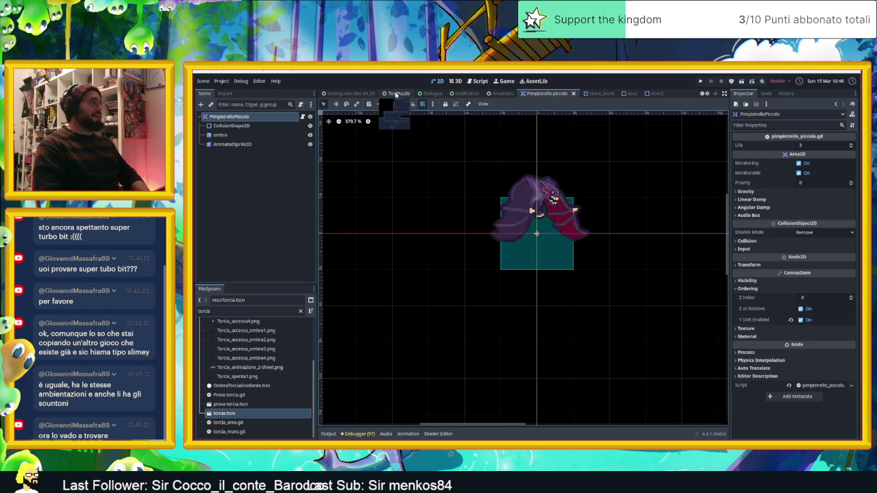
Step: In the AreaInizio scene, add a Path2D node under the Enemies group
{"action": "left_click", "coordinate": [495, 96]}
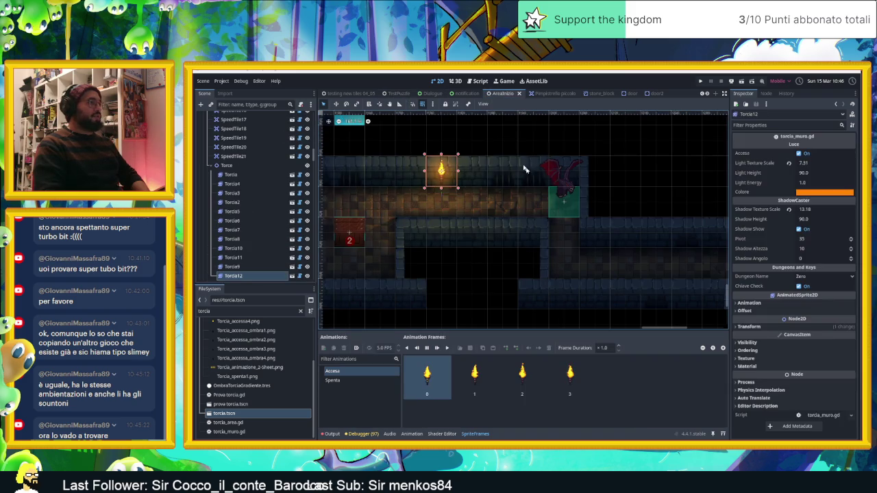
{"action": "scroll", "coordinate": [234, 225], "scroll_direction": "down", "scroll_amount": 5}
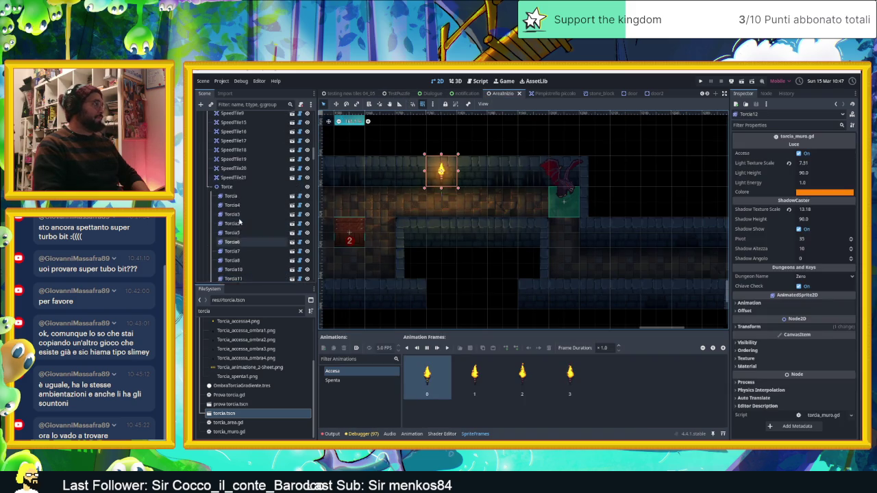
{"action": "scroll", "coordinate": [242, 220], "scroll_direction": "down", "scroll_amount": 10}
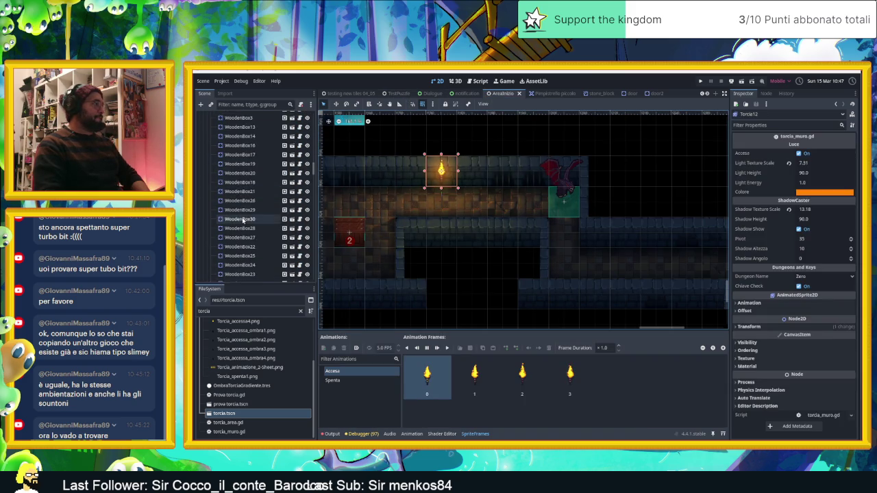
{"action": "scroll", "coordinate": [244, 222], "scroll_direction": "down", "scroll_amount": 10}
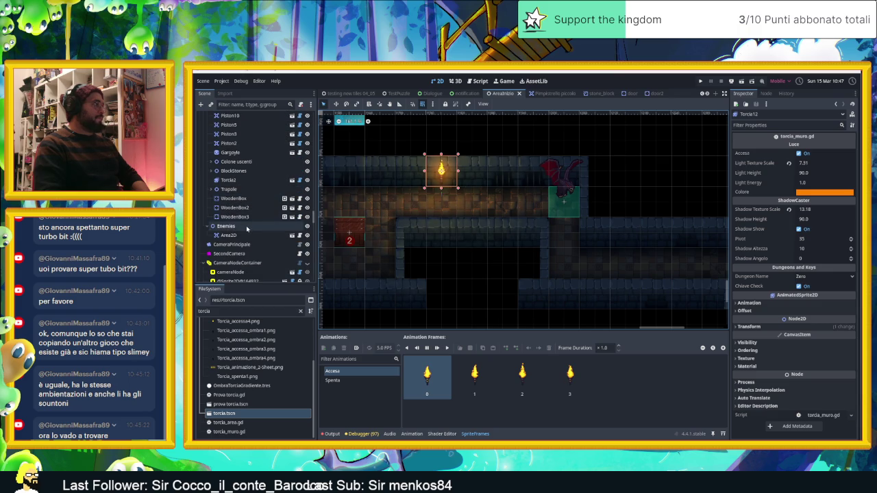
{"action": "left_click", "coordinate": [245, 226]}
{"action": "left_click", "coordinate": [199, 104]}
{"action": "left_click", "coordinate": [454, 308]}
{"action": "double_click", "coordinate": [454, 307]}
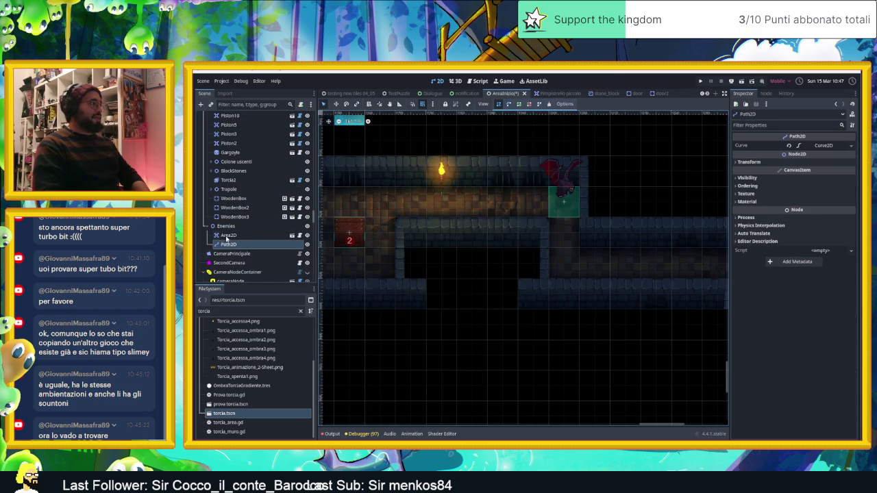
Step: Add a PathFollow2D under Path2D and move the bat's Area2D beneath it
{"action": "left_click", "coordinate": [200, 104]}
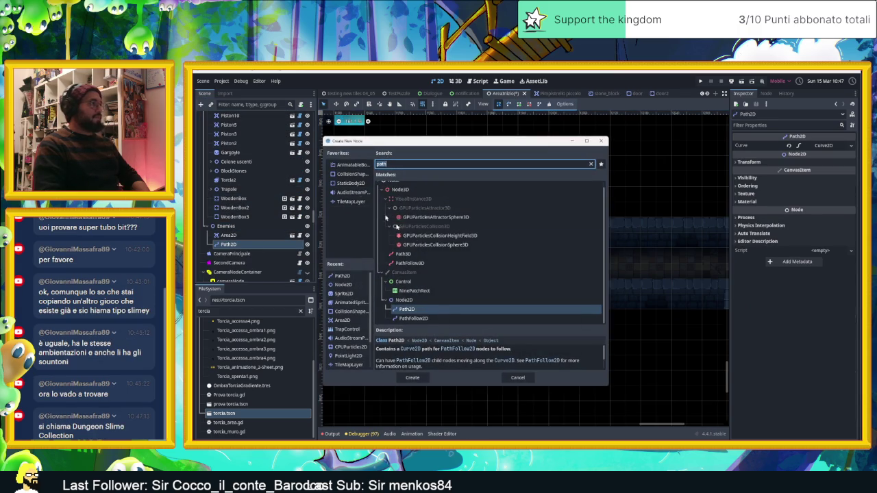
{"action": "left_click", "coordinate": [428, 319]}
{"action": "double_click", "coordinate": [429, 318]}
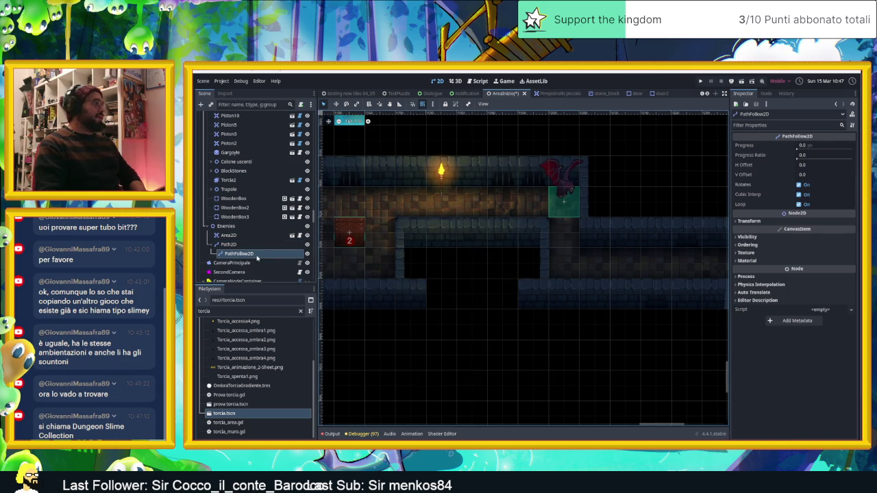
{"action": "left_click", "coordinate": [228, 236]}
{"action": "left_click_drag", "start_coordinate": [227, 236], "coordinate": [262, 256]}
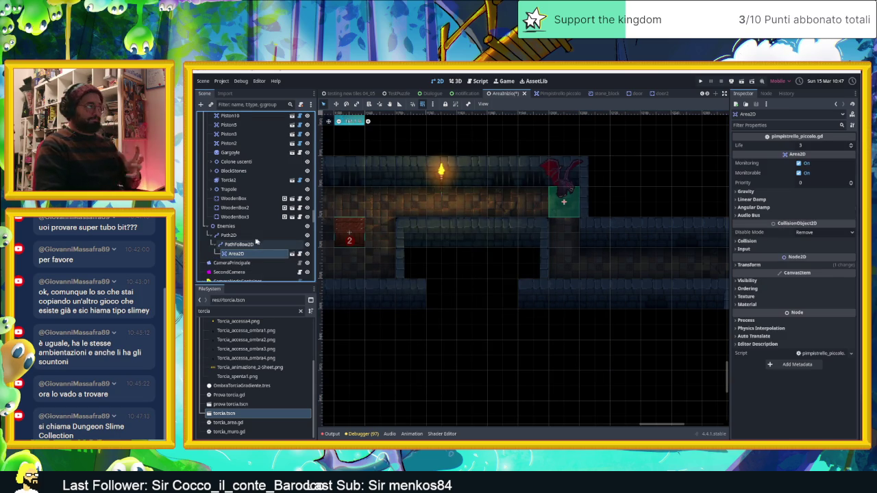
{"action": "left_click", "coordinate": [245, 237]}
{"action": "scroll", "coordinate": [539, 271], "scroll_direction": "left", "scroll_amount": 3}
{"action": "scroll", "coordinate": [538, 270], "scroll_direction": "up", "scroll_amount": 2}
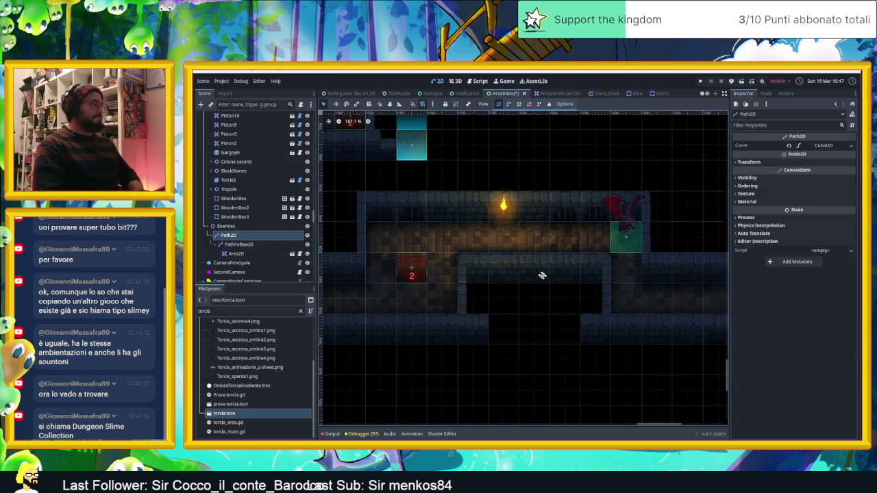
Step: Draw a two-point horizontal path from the bat to the corridor's left end
{"action": "left_click", "coordinate": [520, 105]}
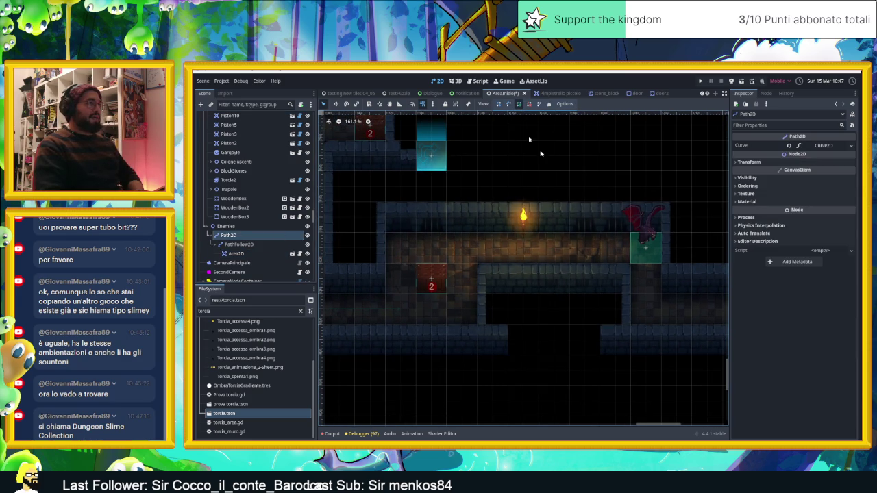
{"action": "left_click", "coordinate": [646, 248]}
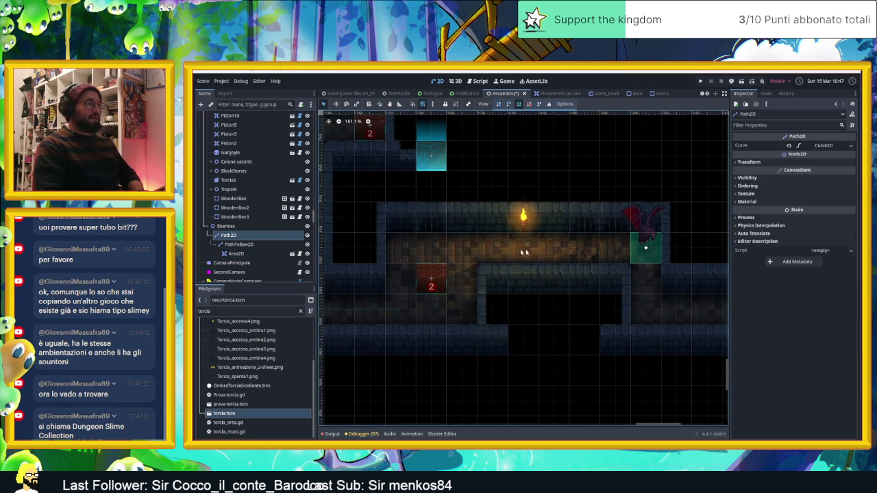
{"action": "left_click", "coordinate": [400, 249]}
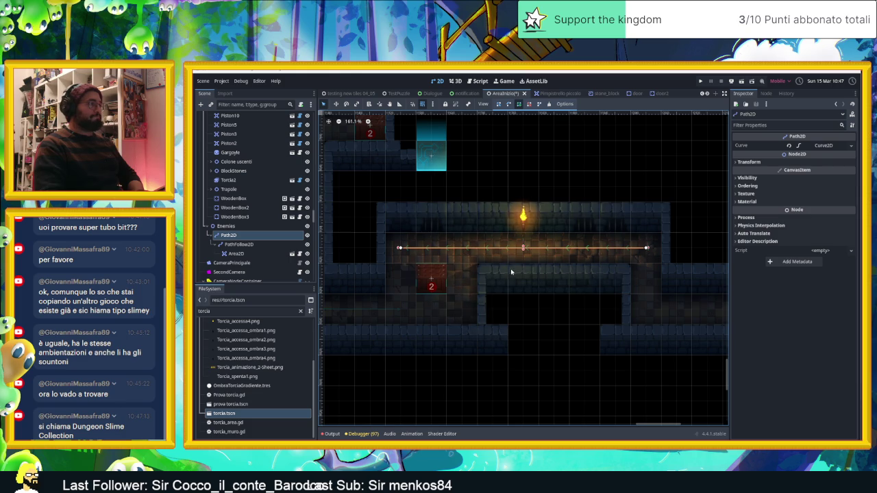
Step: Preview the bat's progress along the path and turn off Rotates on PathFollow2D
{"action": "left_click", "coordinate": [233, 254]}
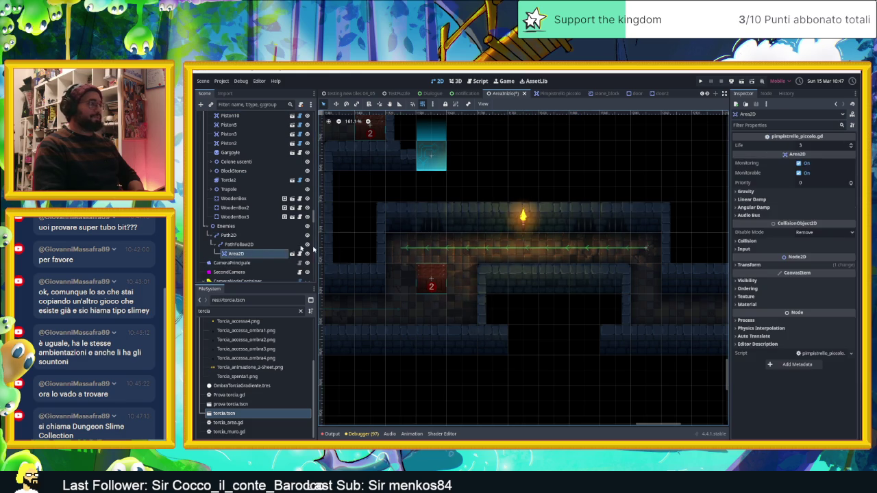
{"action": "left_click", "coordinate": [239, 244]}
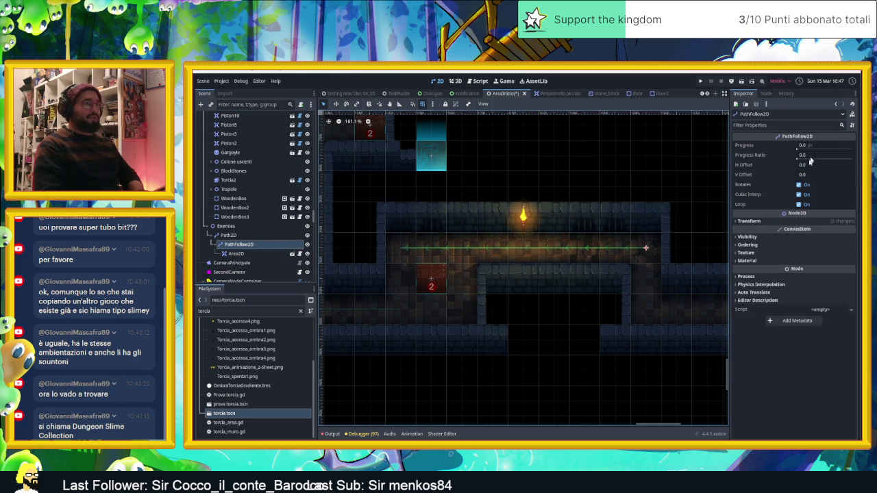
{"action": "left_click_drag", "start_coordinate": [802, 148], "coordinate": [796, 153]}
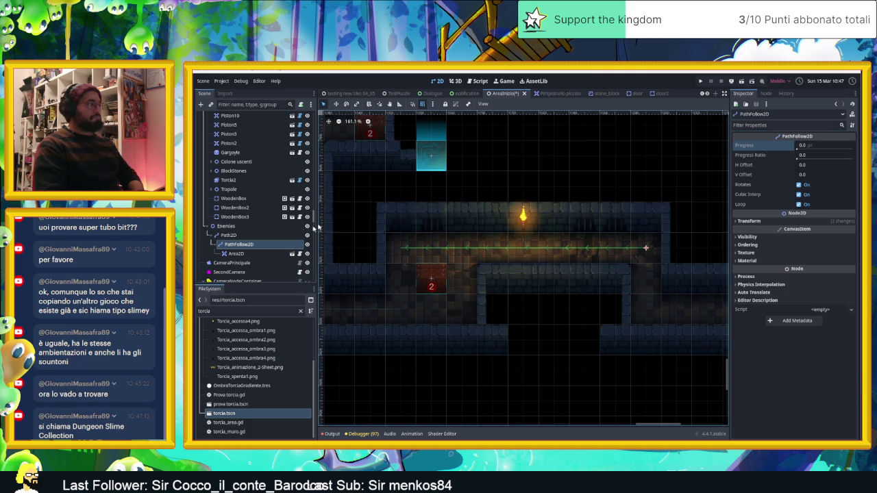
{"action": "left_click", "coordinate": [236, 254]}
{"action": "scroll", "coordinate": [452, 256], "scroll_direction": "down", "scroll_amount": 2}
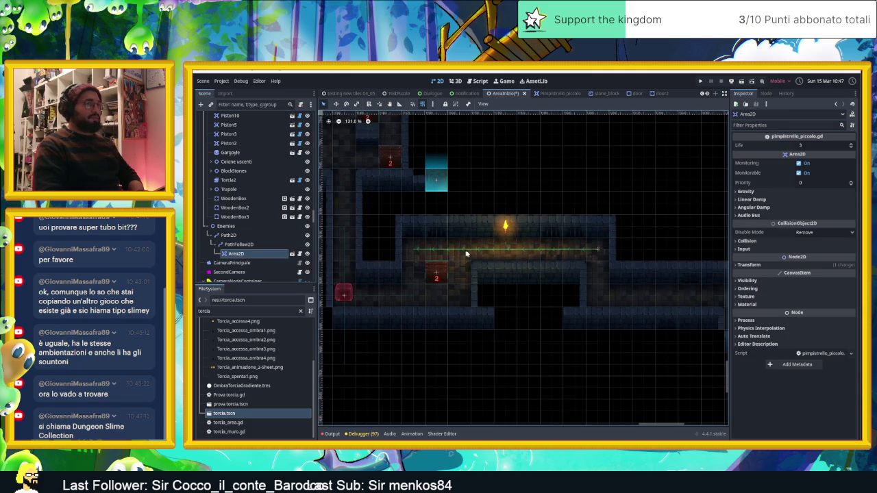
{"action": "left_click", "coordinate": [237, 244]}
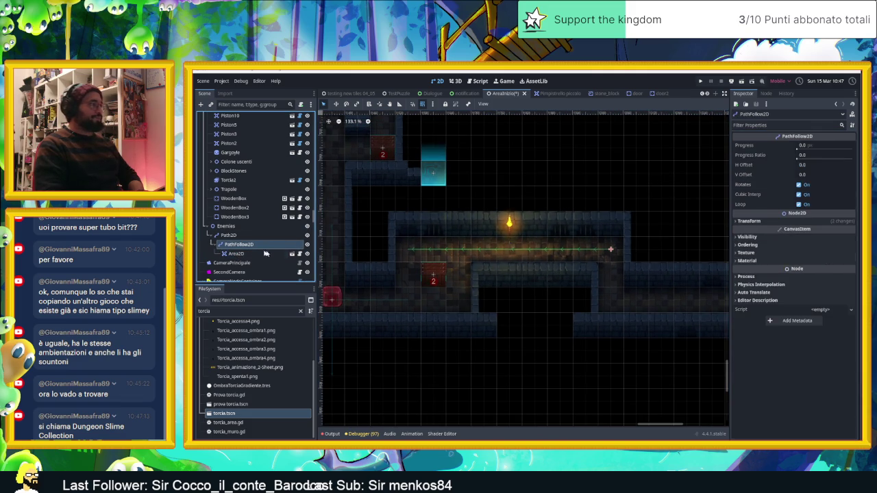
{"action": "left_click", "coordinate": [798, 146]}
{"action": "mouse_move", "coordinate": [797, 158]}
{"action": "left_mouse_down"}
{"action": "mouse_move", "coordinate": [852, 163]}
{"action": "mouse_move", "coordinate": [777, 163]}
{"action": "left_mouse_up"}
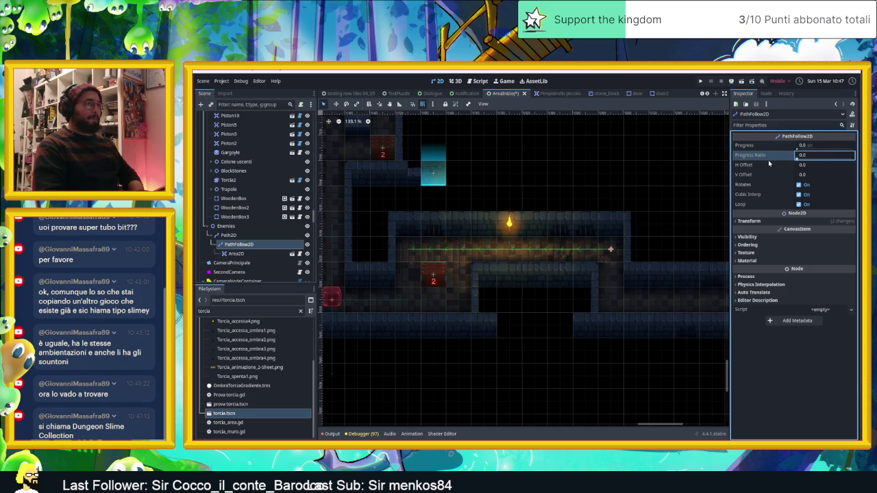
{"action": "left_click", "coordinate": [799, 185]}
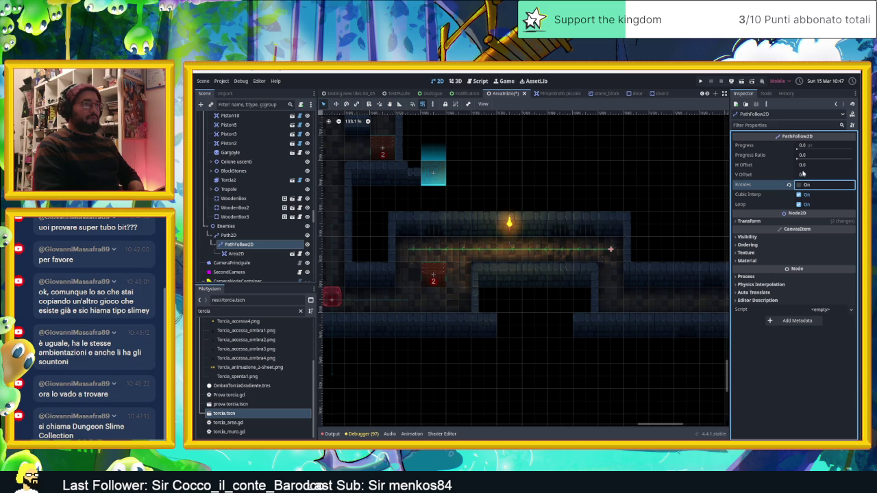
{"action": "left_click", "coordinate": [294, 254]}
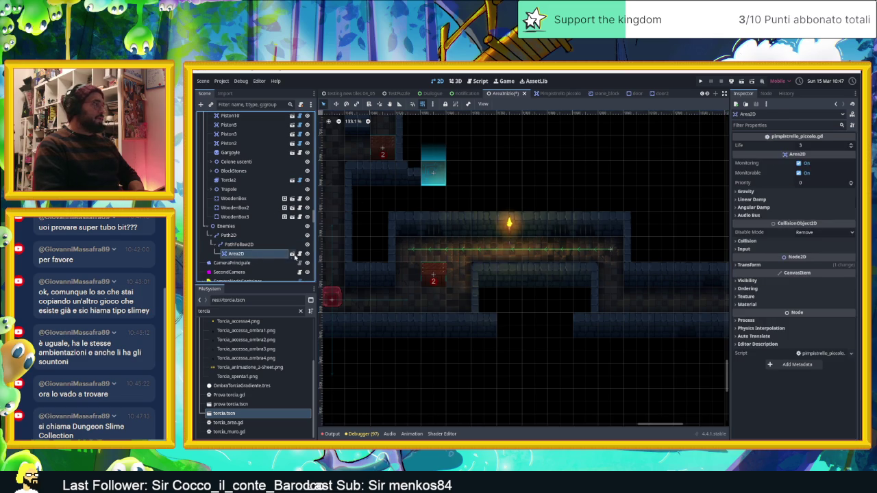
Step: Inspect the Path2D curve and its handle mirroring options
{"action": "scroll", "coordinate": [507, 231], "scroll_direction": "down", "scroll_amount": 4}
{"action": "scroll", "coordinate": [524, 237], "scroll_direction": "up", "scroll_amount": 3}
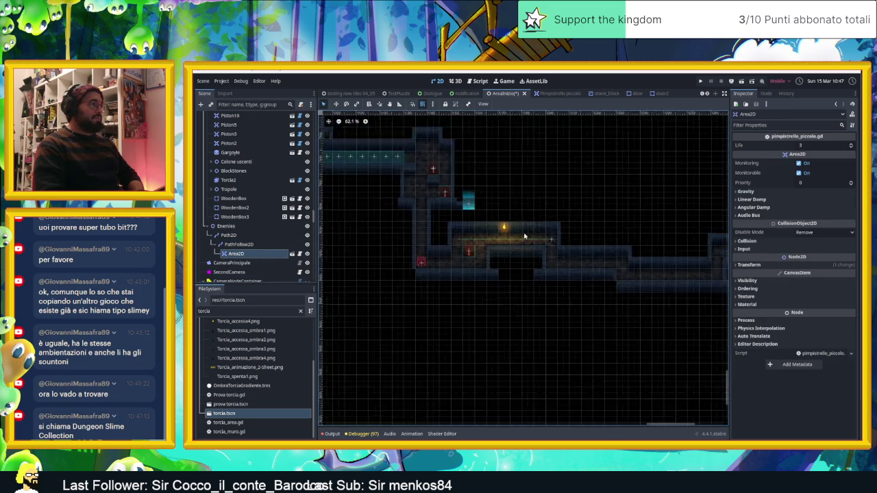
{"action": "scroll", "coordinate": [525, 238], "scroll_direction": "up", "scroll_amount": 3}
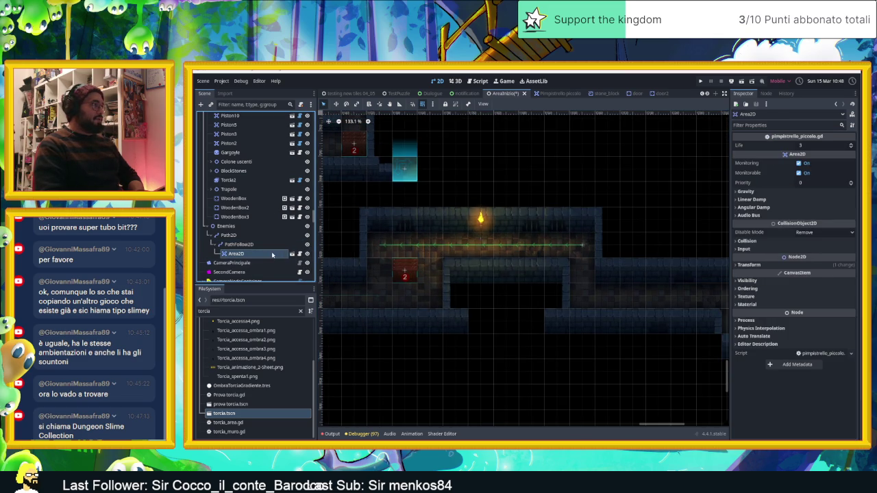
{"action": "left_click", "coordinate": [300, 236]}
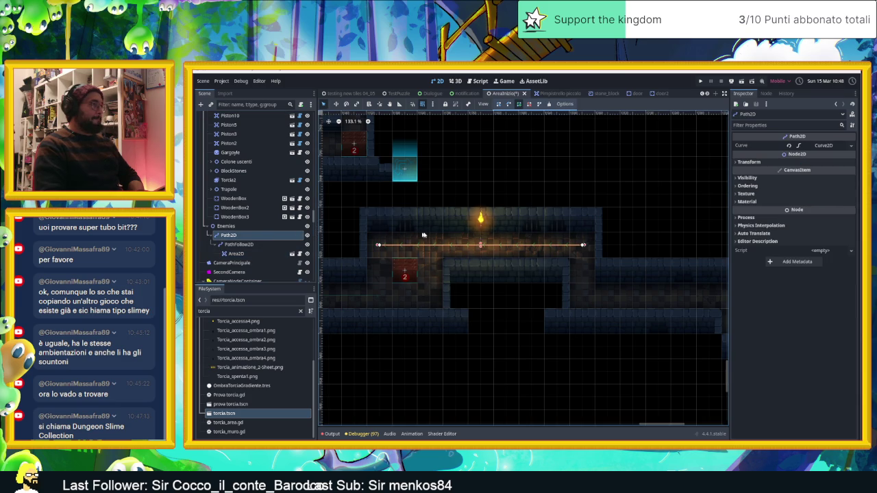
{"action": "left_click", "coordinate": [566, 104]}
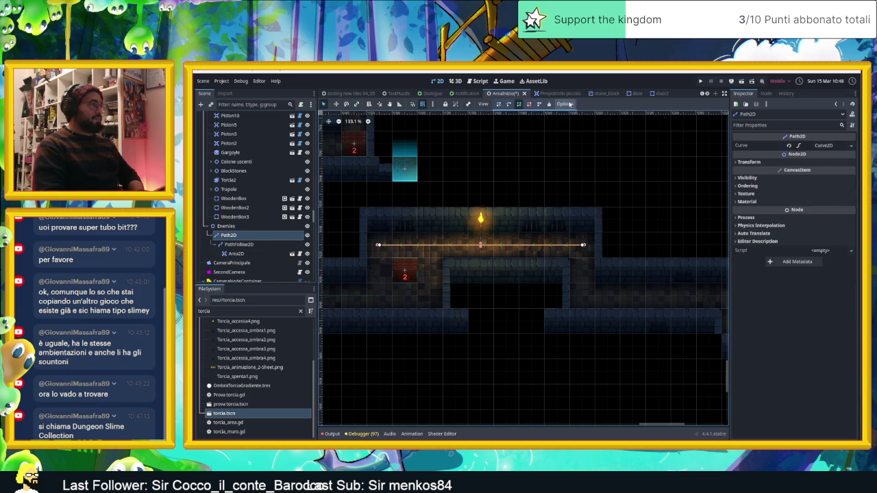
Step: Save the AreaInizio scene, play-test the level, and close the game window
{"action": "key", "text": "ctrl+s"}
{"action": "scroll", "coordinate": [589, 186], "scroll_direction": "down", "scroll_amount": 3}
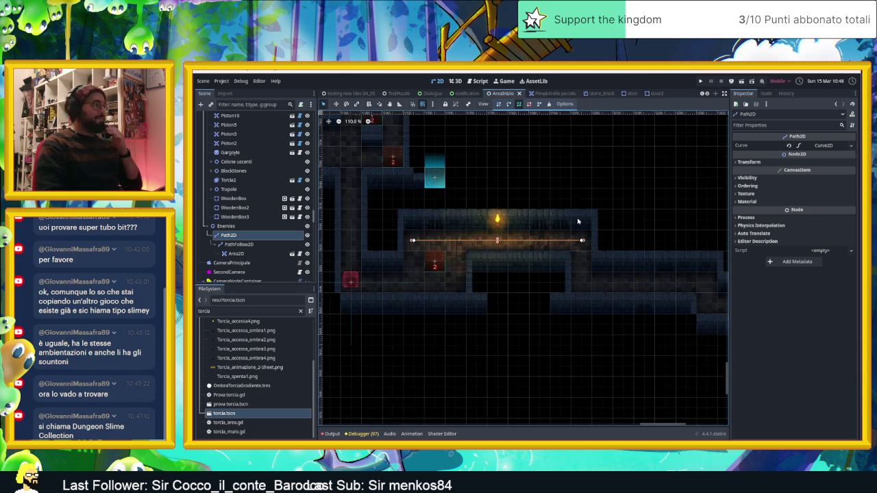
{"action": "scroll", "coordinate": [547, 202], "scroll_direction": "up", "scroll_amount": 4}
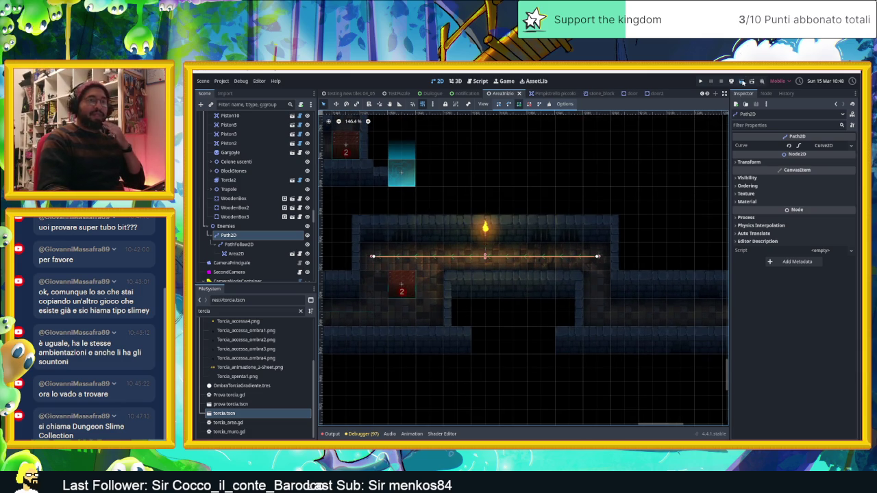
{"action": "key", "text": "ctrl+s"}
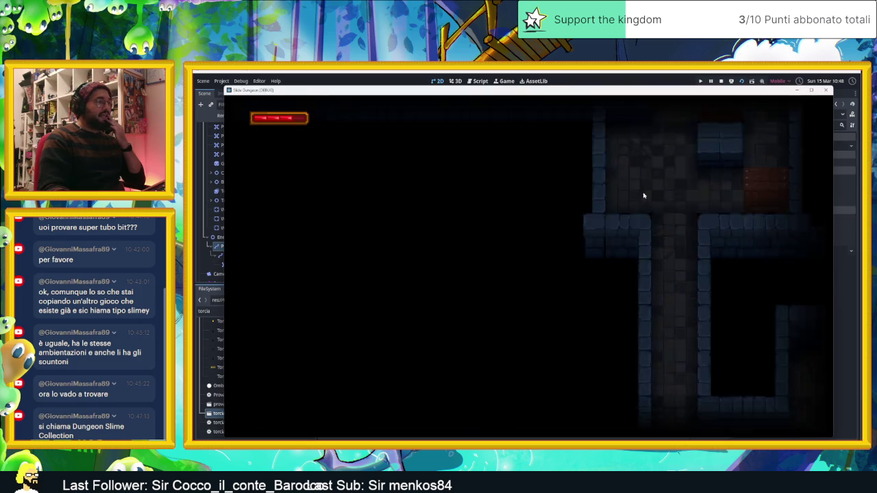
{"action": "left_click", "coordinate": [827, 91]}
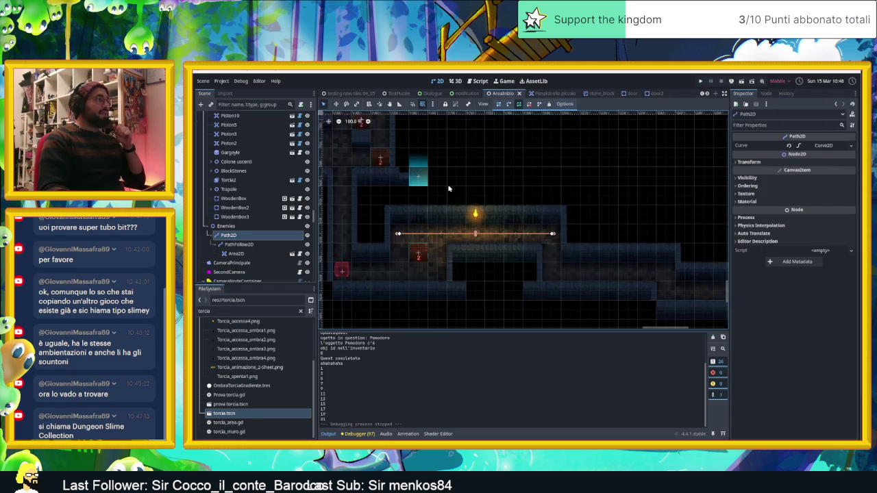
{"action": "scroll", "coordinate": [451, 188], "scroll_direction": "down", "scroll_amount": 10}
{"action": "scroll", "coordinate": [477, 243], "scroll_direction": "down", "scroll_amount": 2}
{"action": "scroll", "coordinate": [518, 212], "scroll_direction": "up", "scroll_amount": 3}
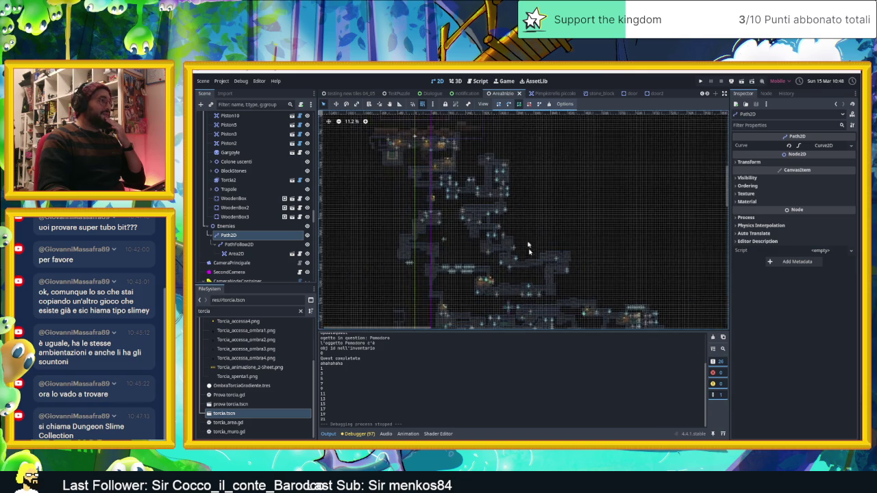
{"action": "scroll", "coordinate": [443, 190], "scroll_direction": "up", "scroll_amount": 5}
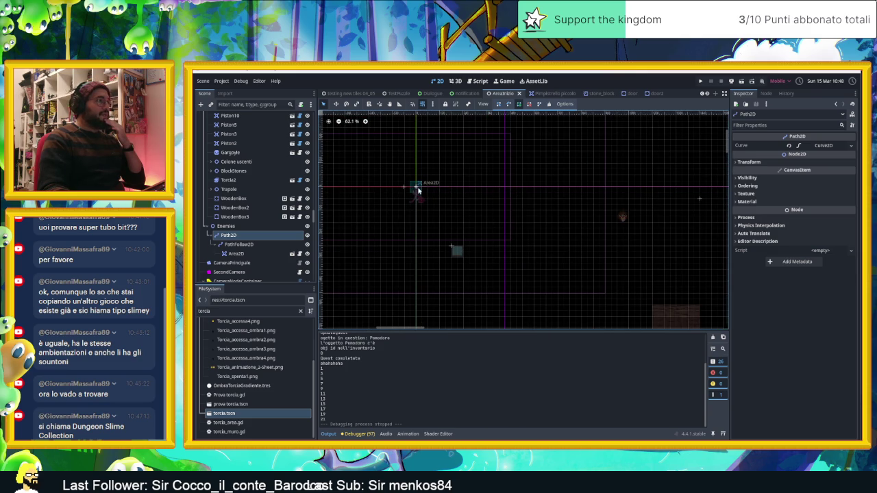
{"action": "scroll", "coordinate": [421, 196], "scroll_direction": "up", "scroll_amount": 5}
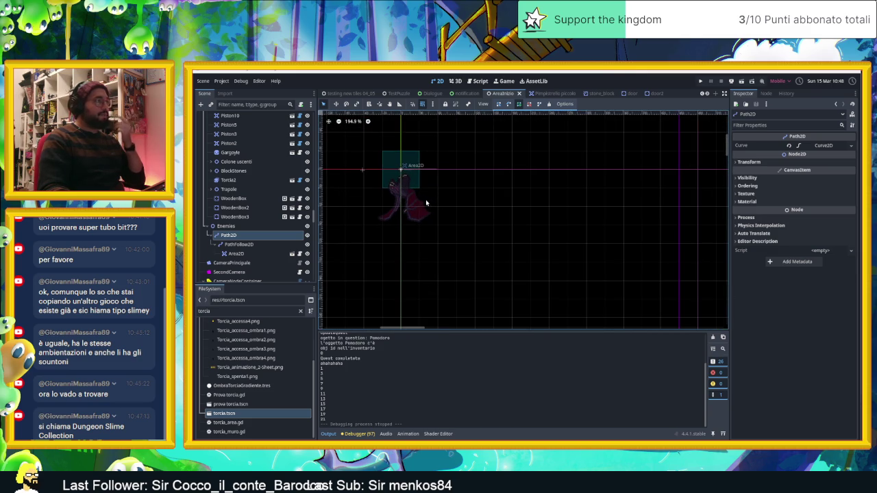
{"action": "left_click", "coordinate": [254, 253]}
{"action": "left_click", "coordinate": [255, 245]}
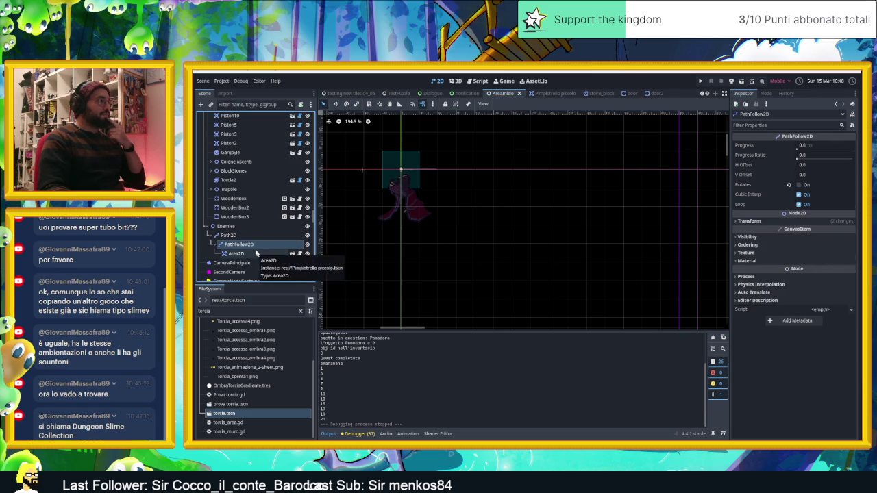
{"action": "left_click", "coordinate": [243, 227]}
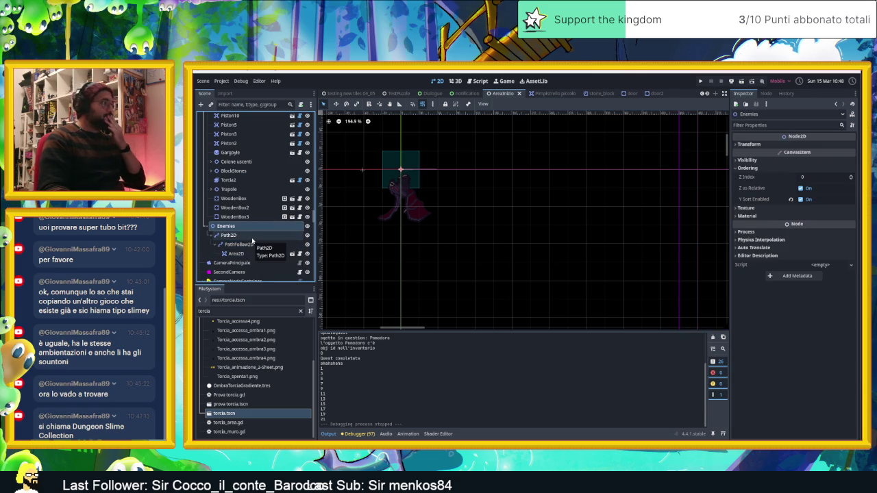
{"action": "left_click", "coordinate": [253, 240]}
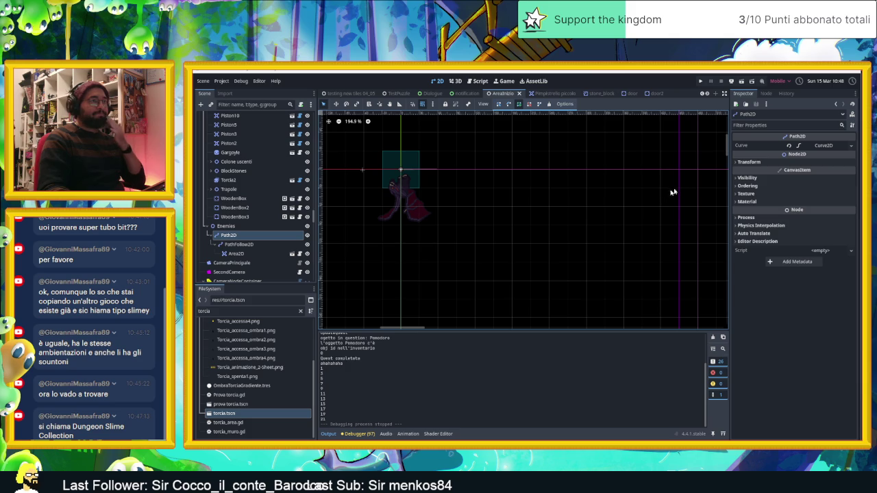
{"action": "left_click", "coordinate": [765, 163]}
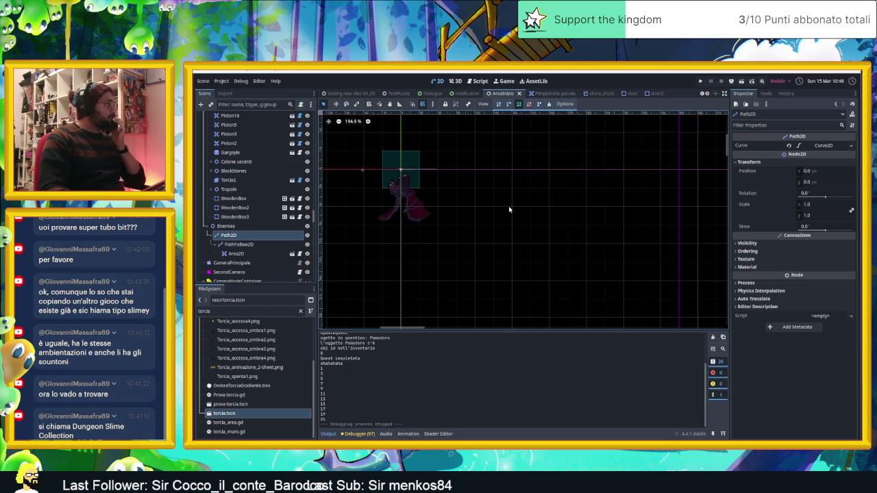
{"action": "left_click", "coordinate": [253, 244]}
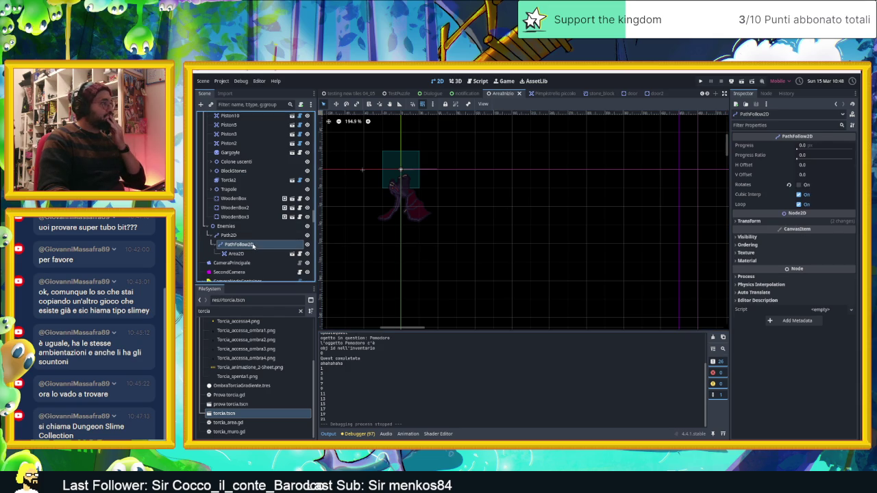
{"action": "left_click", "coordinate": [228, 236]}
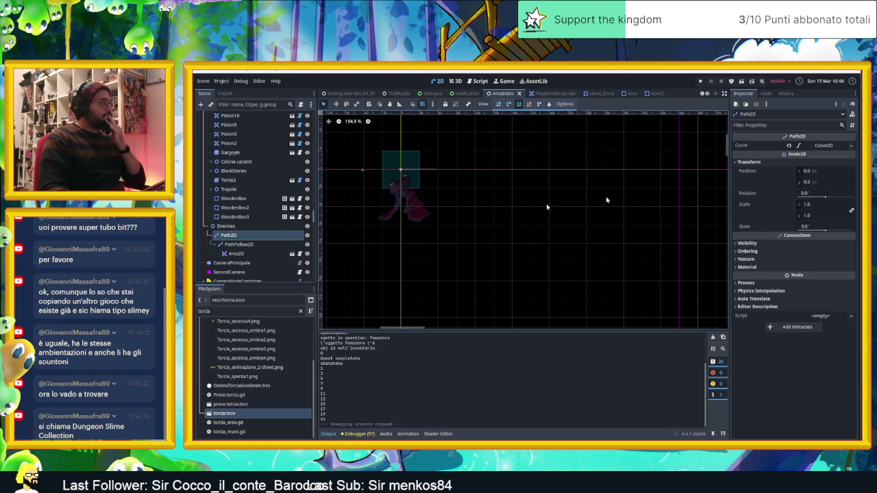
{"action": "left_click", "coordinate": [280, 244]}
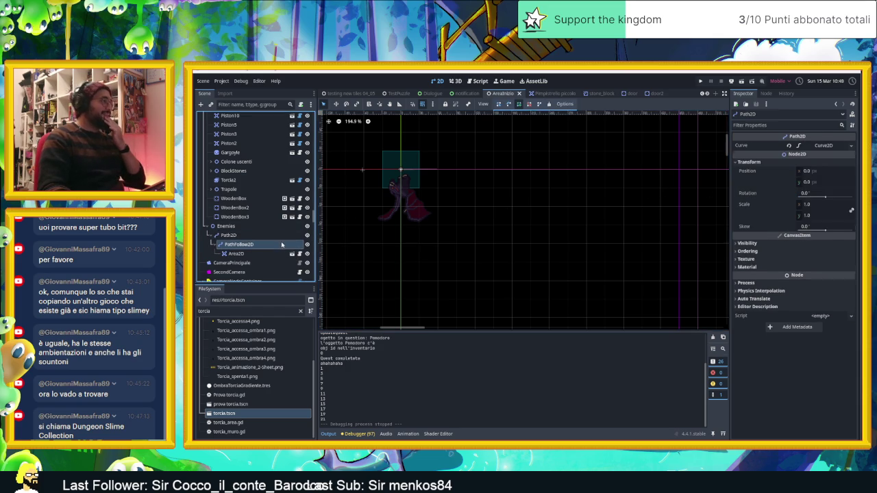
{"action": "left_click_drag", "start_coordinate": [797, 148], "coordinate": [813, 148]}
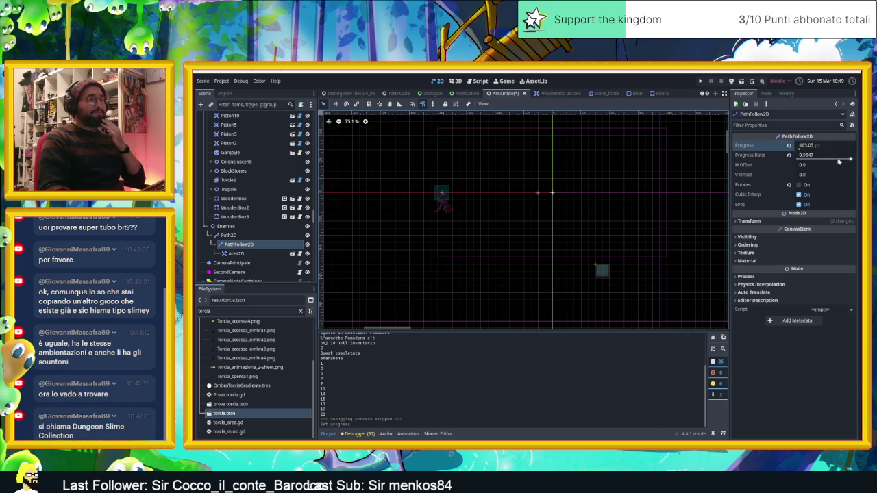
{"action": "mouse_move", "coordinate": [851, 160]}
{"action": "left_mouse_down"}
{"action": "mouse_move", "coordinate": [777, 163]}
{"action": "mouse_move", "coordinate": [856, 162]}
{"action": "left_mouse_up"}
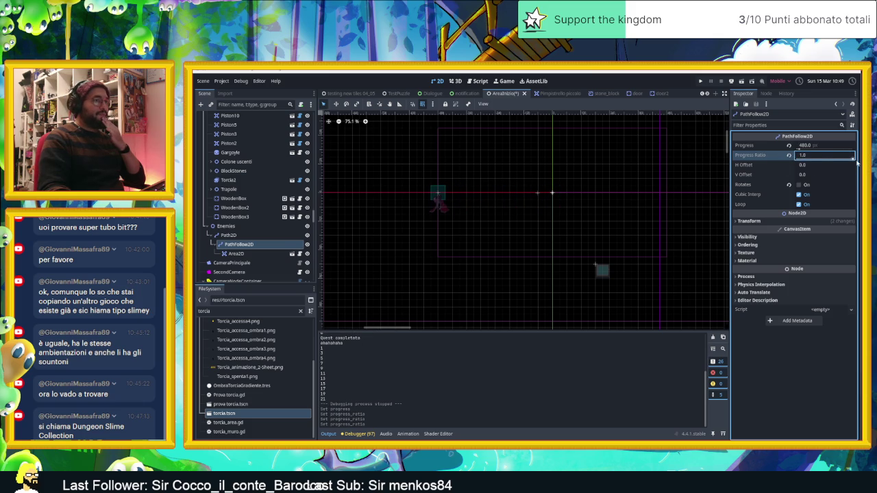
{"action": "left_click", "coordinate": [789, 184]}
{"action": "left_click", "coordinate": [800, 185]}
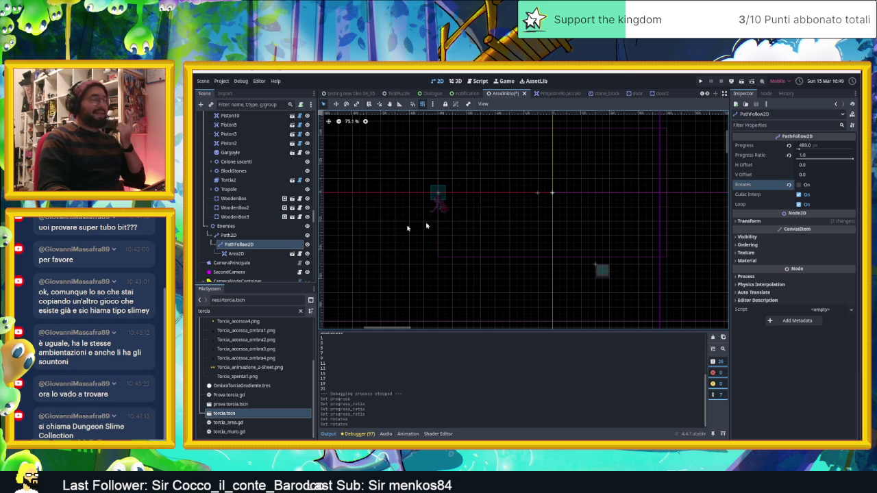
{"action": "left_click", "coordinate": [264, 235]}
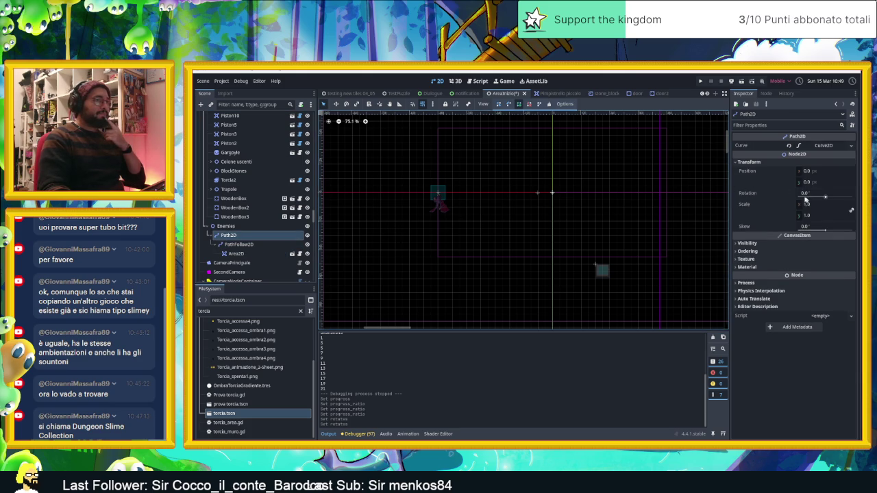
{"action": "left_click", "coordinate": [236, 244]}
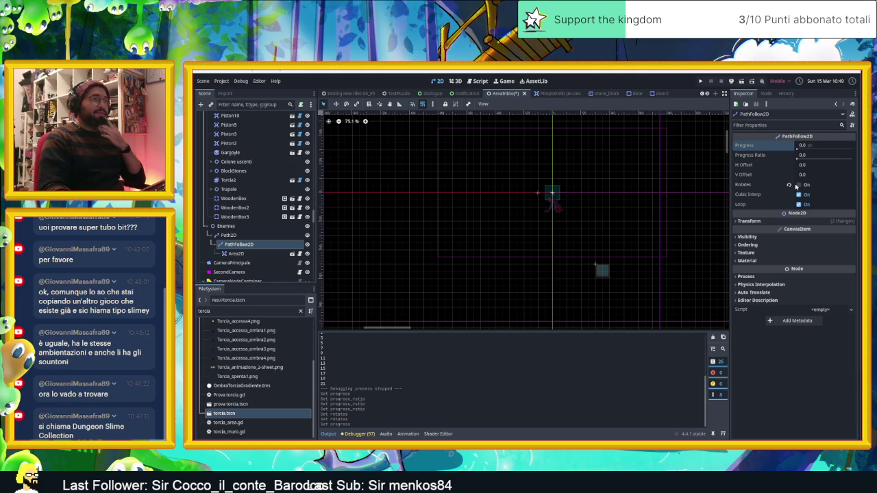
{"action": "left_click", "coordinate": [798, 186]}
{"action": "mouse_move", "coordinate": [800, 159]}
{"action": "left_mouse_down"}
{"action": "mouse_move", "coordinate": [848, 159]}
{"action": "mouse_move", "coordinate": [786, 153]}
{"action": "left_mouse_up"}
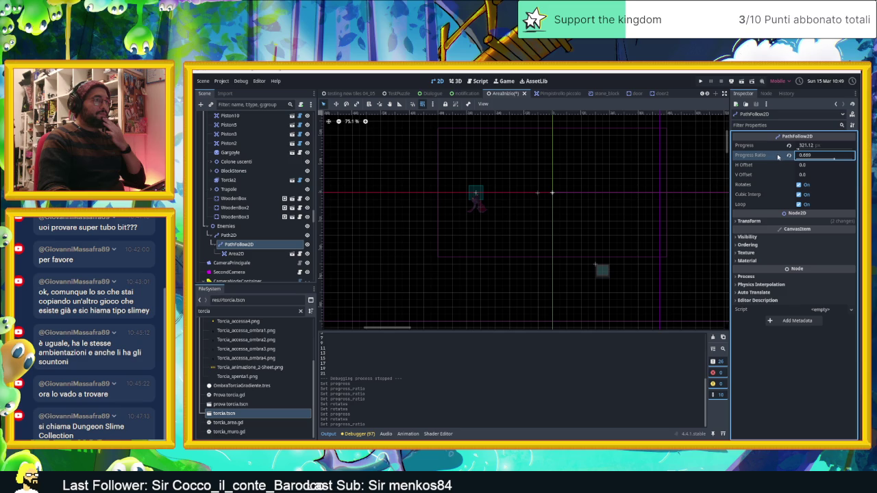
{"action": "left_click", "coordinate": [788, 156]}
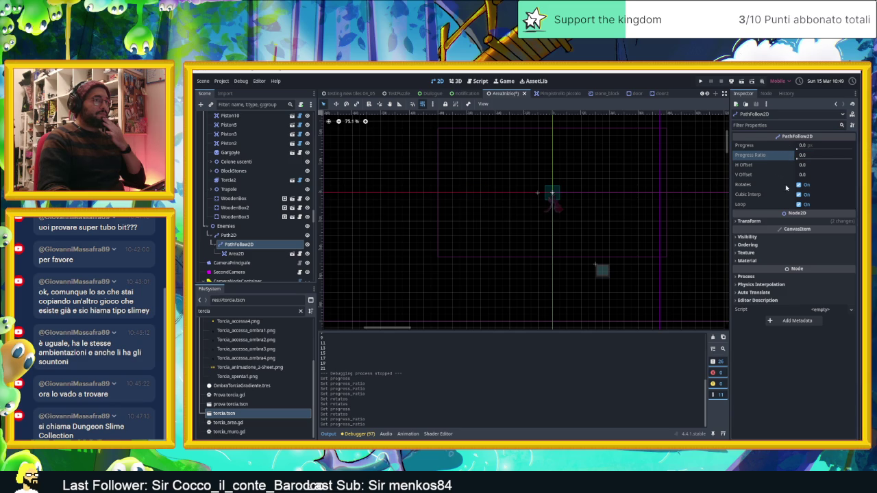
{"action": "left_click", "coordinate": [800, 185]}
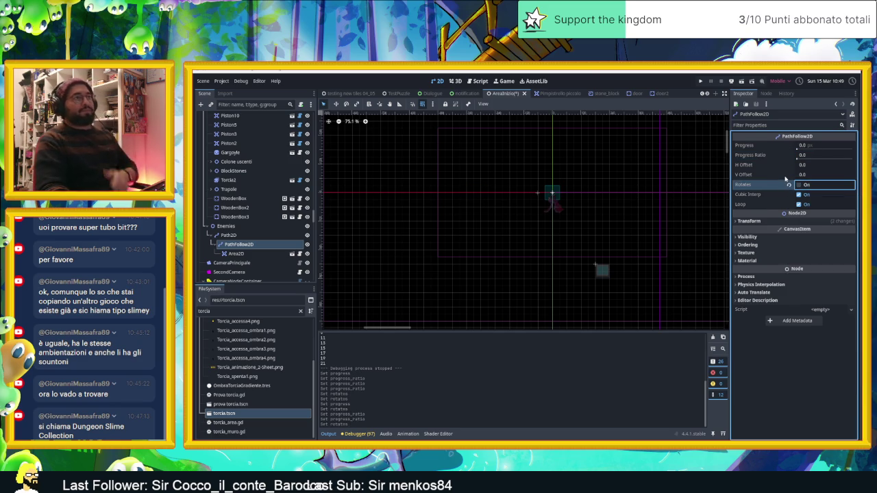
{"action": "left_click", "coordinate": [759, 186]}
{"action": "left_click", "coordinate": [355, 195]}
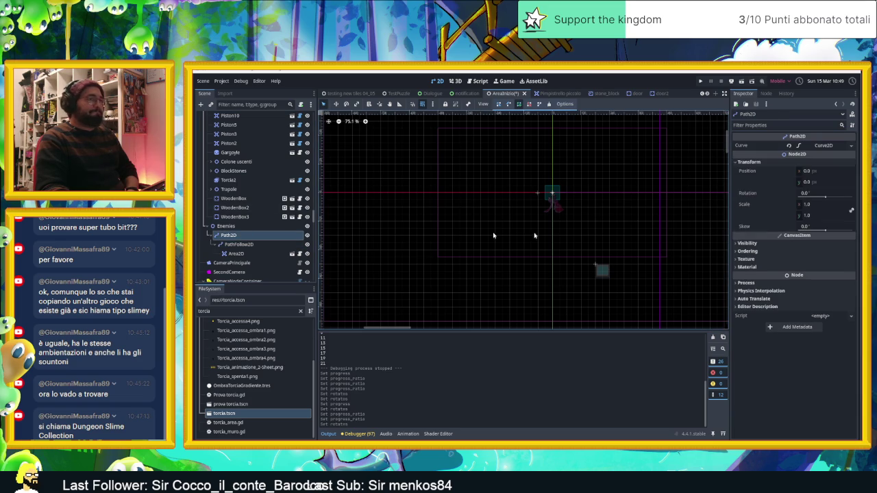
Step: Enable Local to Scene on the Path2D's Curve2D resource, keeping Bake Interval at 5.0
{"action": "left_click", "coordinate": [822, 146]}
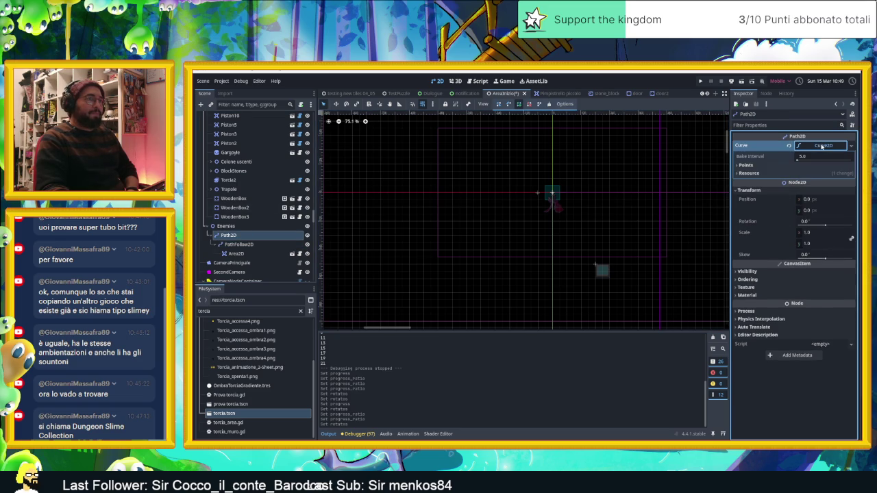
{"action": "left_click", "coordinate": [758, 165]}
{"action": "left_click", "coordinate": [754, 165]}
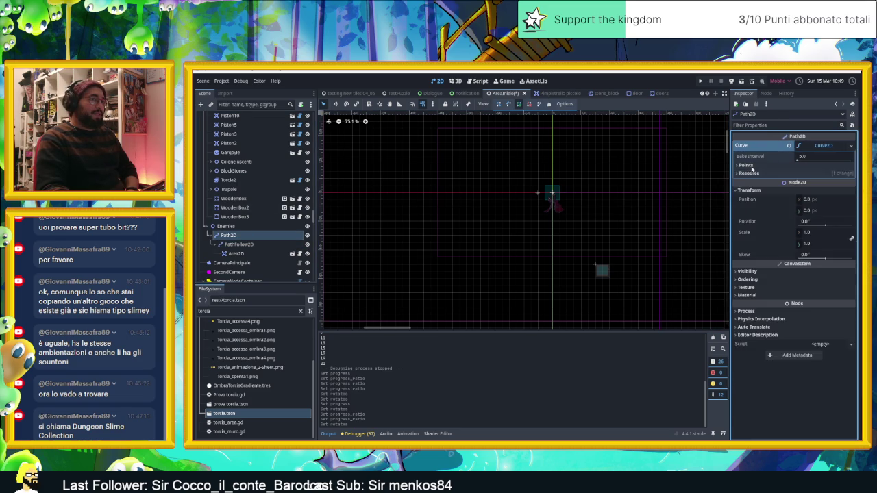
{"action": "left_click", "coordinate": [749, 175]}
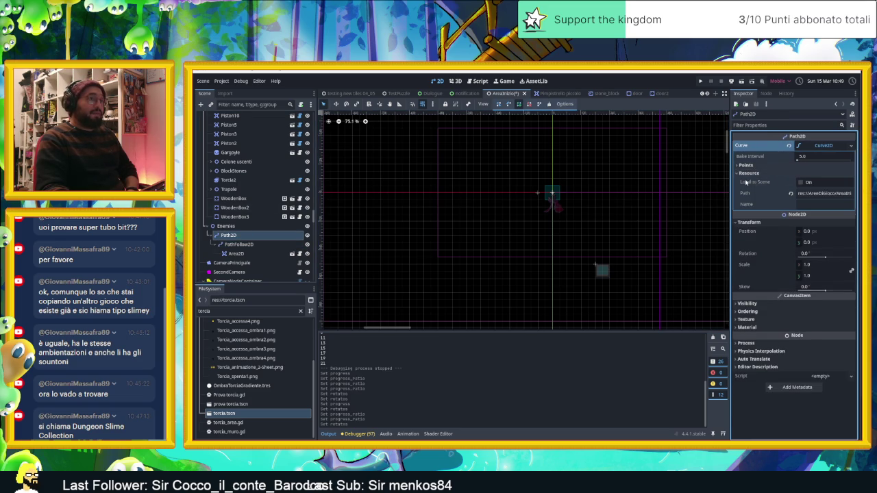
{"action": "mouse_move", "coordinate": [751, 183]}
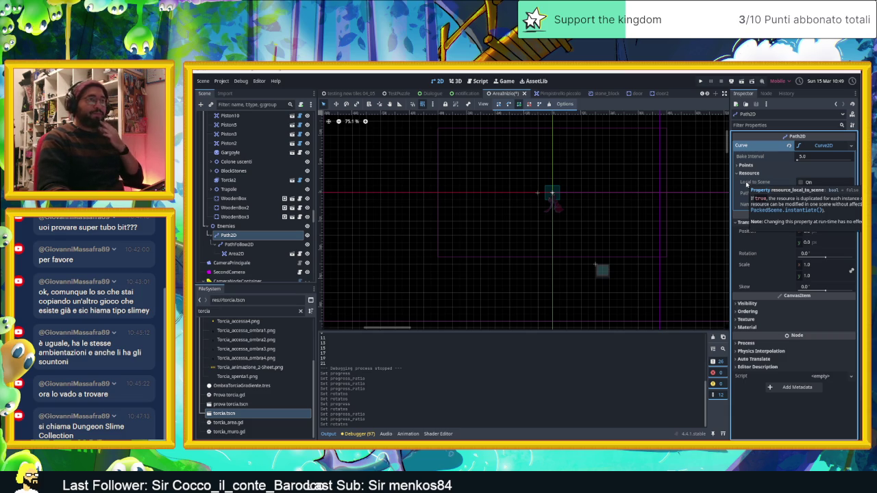
{"action": "left_click", "coordinate": [801, 183]}
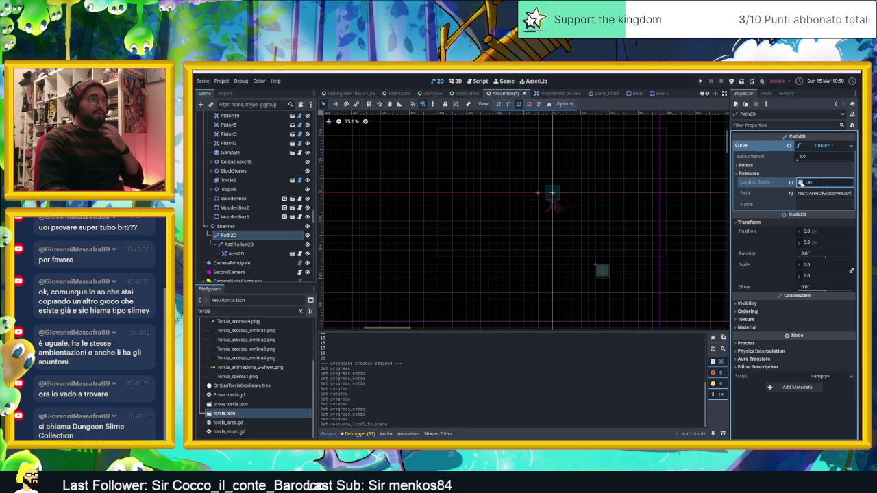
{"action": "left_click_drag", "start_coordinate": [798, 160], "coordinate": [803, 159]}
{"action": "left_click", "coordinate": [790, 158]}
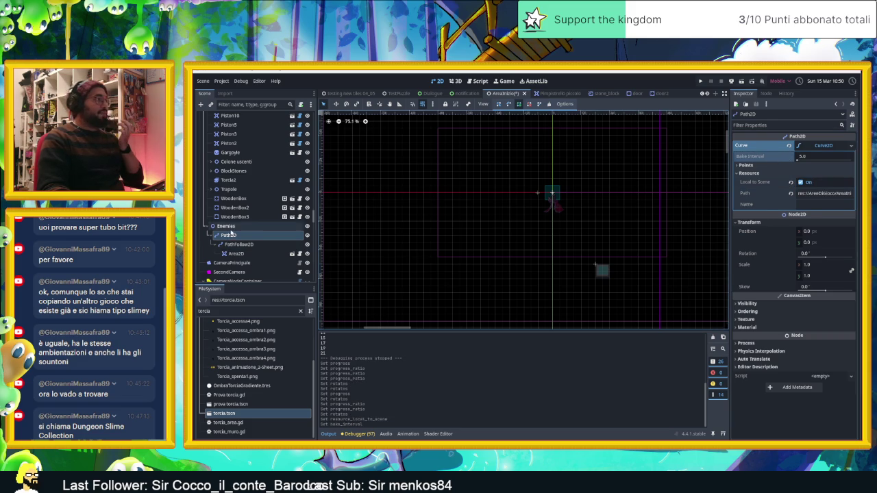
{"action": "left_click", "coordinate": [226, 227]}
{"action": "left_click", "coordinate": [231, 235]}
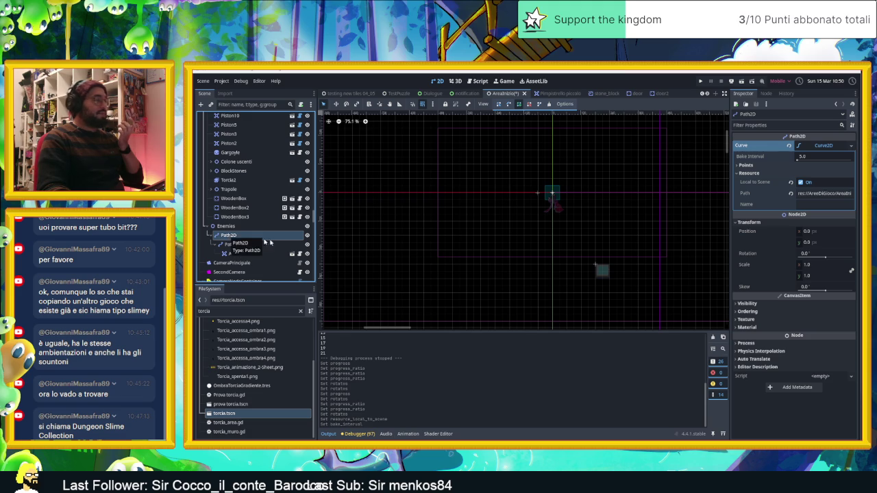
{"action": "left_click", "coordinate": [241, 244]}
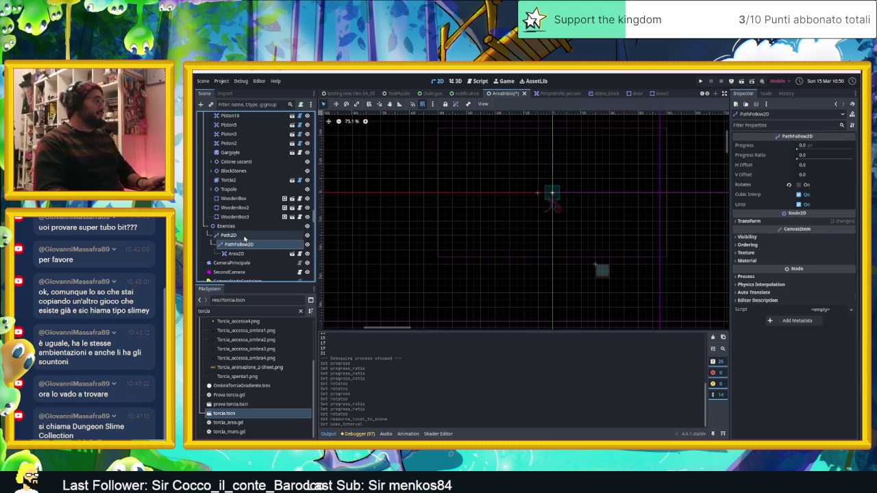
Step: Move Area2D directly under Enemies and revert its rotation from -180° to 0°
{"action": "left_click", "coordinate": [244, 237], "text": "ctrl"}
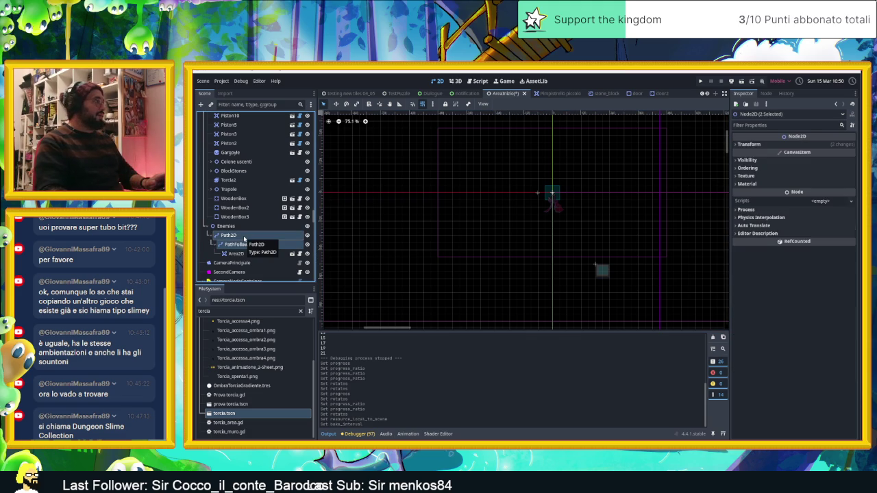
{"action": "left_click", "coordinate": [230, 254]}
{"action": "left_click_drag", "start_coordinate": [230, 254], "coordinate": [233, 232]}
{"action": "left_click", "coordinate": [230, 245]}
{"action": "left_click", "coordinate": [230, 235]}
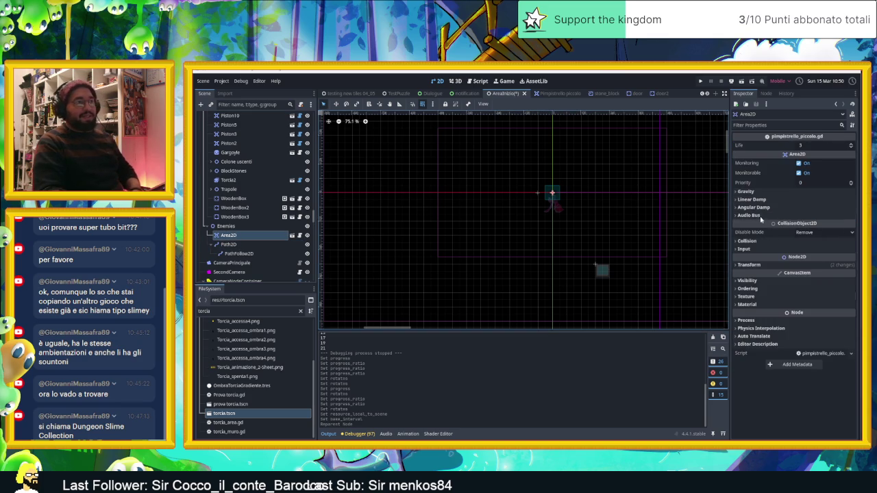
{"action": "left_click", "coordinate": [748, 264]}
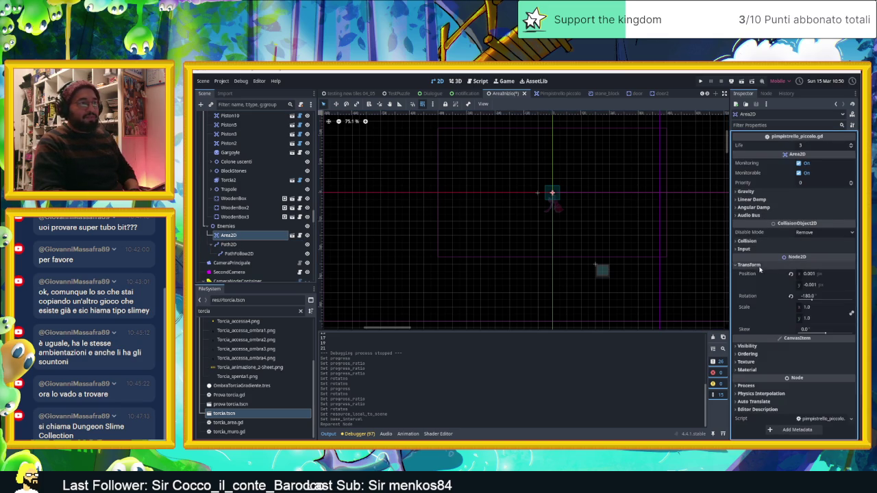
{"action": "left_click", "coordinate": [791, 296]}
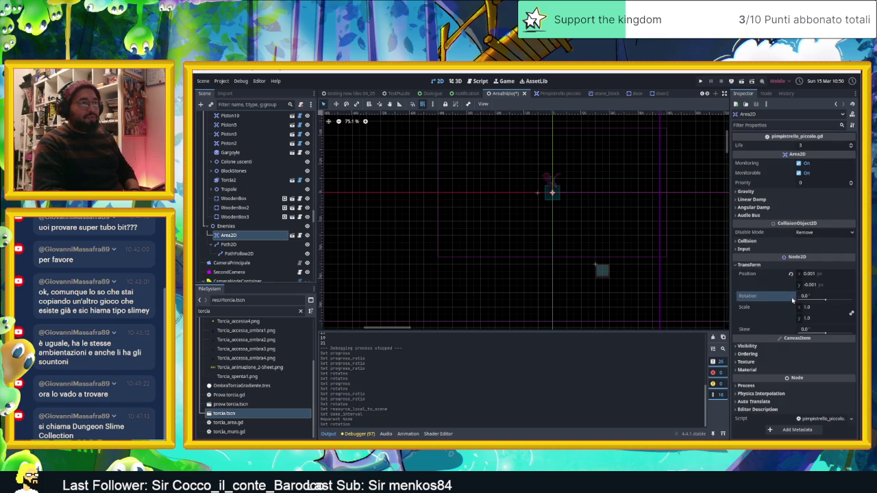
{"action": "left_click", "coordinate": [260, 244]}
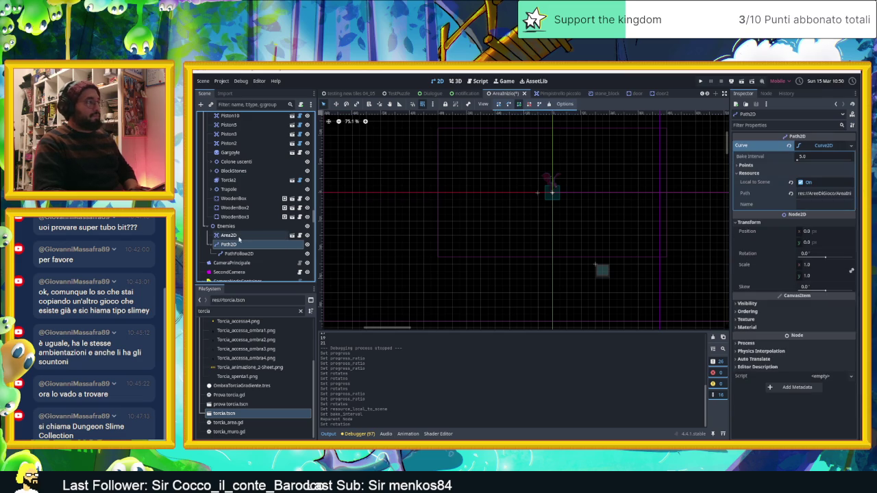
Step: Cancel the Add Node dialog and create a new empty scene with Ctrl+N
{"action": "left_click", "coordinate": [201, 105]}
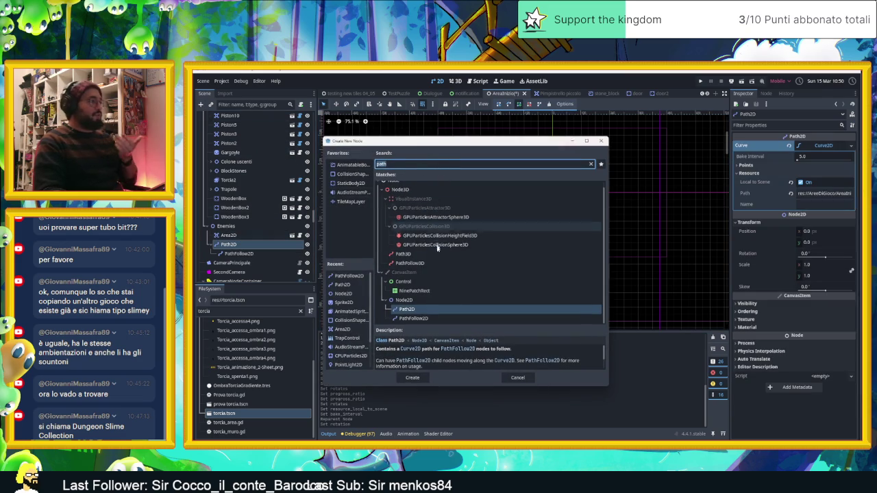
{"action": "left_click", "coordinate": [518, 377]}
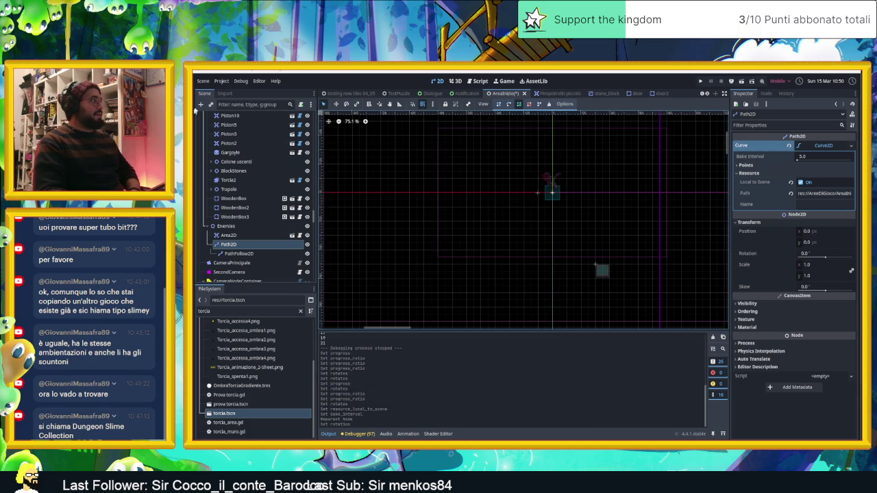
{"action": "key", "text": "ctrl+n"}
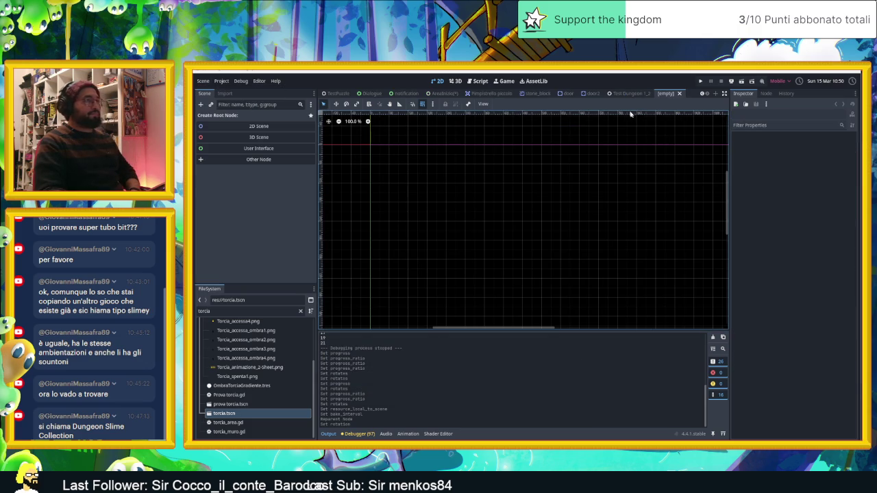
Step: Create a Path2D root node and rename it PimpistrelloPiccoloPath
{"action": "left_click", "coordinate": [200, 105]}
{"action": "double_click", "coordinate": [420, 309]}
{"action": "double_click", "coordinate": [220, 116]}
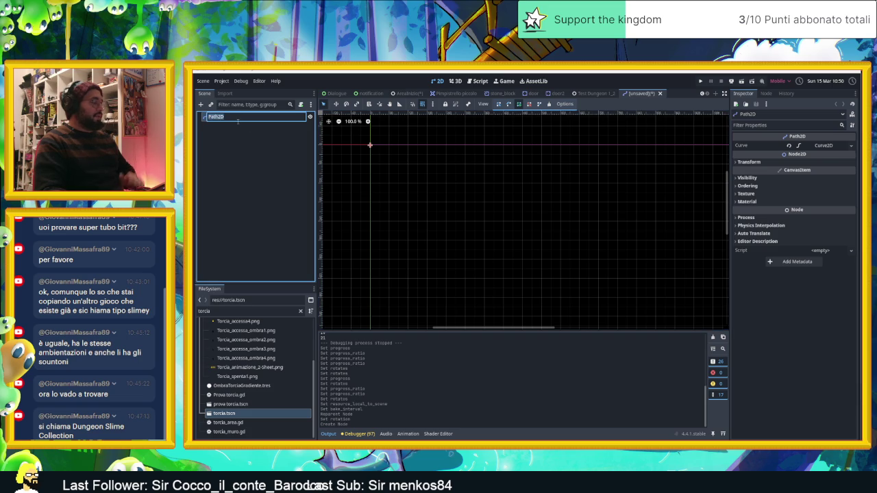
{"action": "type", "text": "Pim"}
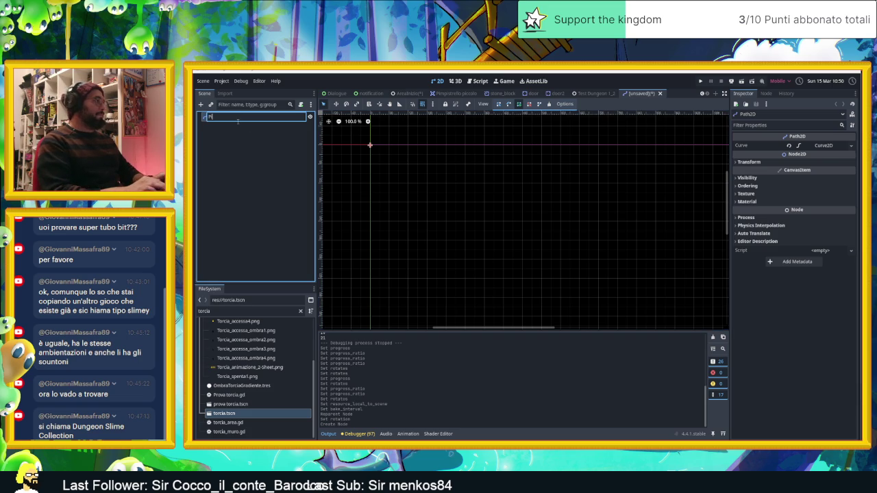
{"action": "type", "text": "pistre"}
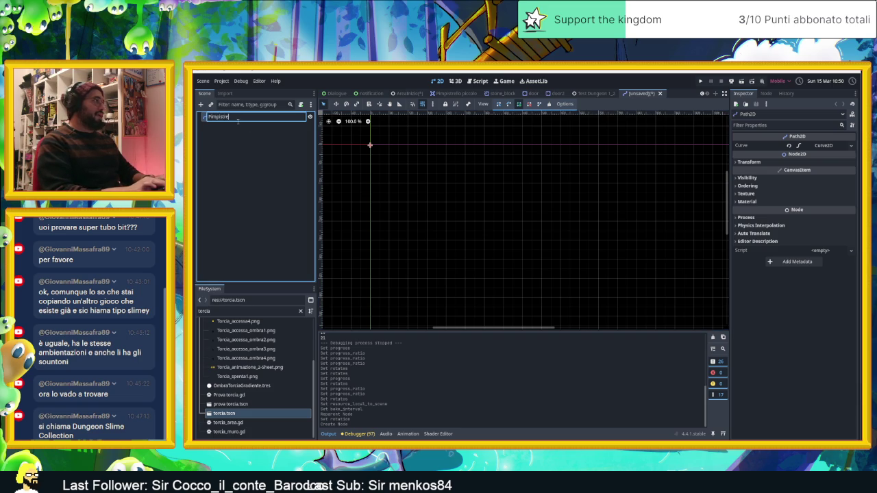
{"action": "type", "text": "lloPiccolo"}
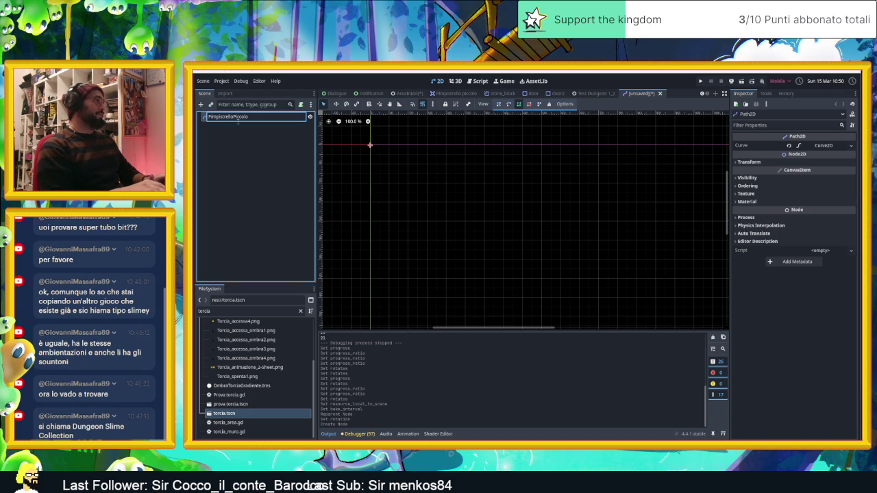
{"action": "type", "text": "Path"}
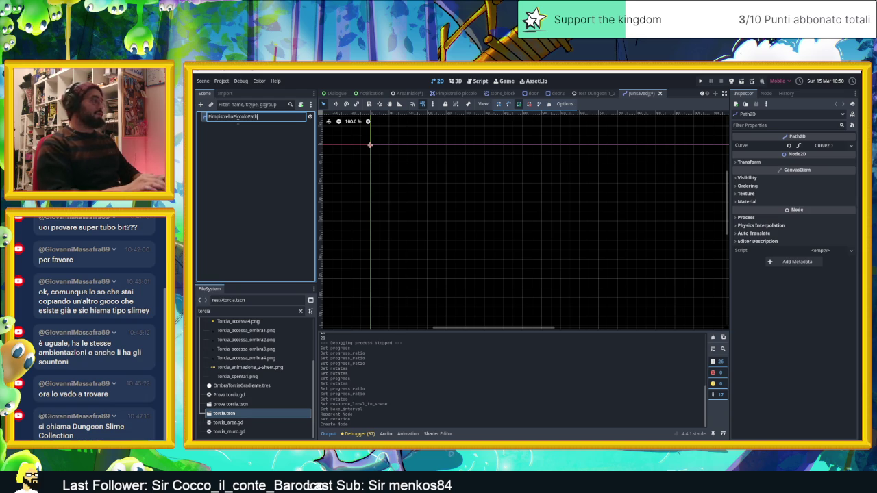
{"action": "key", "text": "Return"}
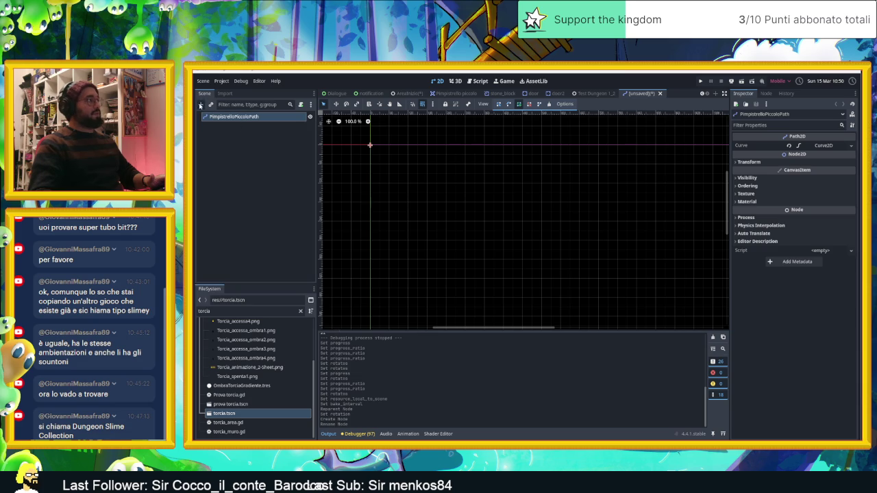
{"action": "left_click", "coordinate": [200, 104]}
Step: Add a PathFollow2D child and make the path's curve Local to Scene
{"action": "left_click", "coordinate": [444, 317]}
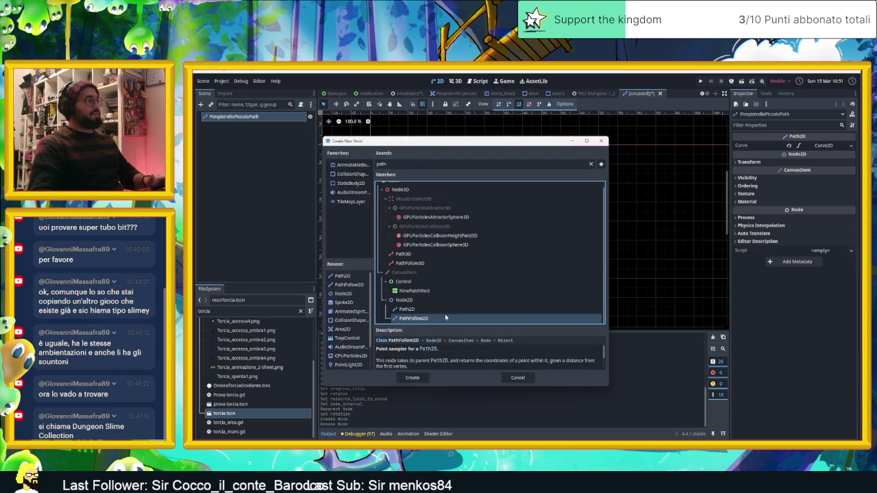
{"action": "double_click", "coordinate": [445, 317]}
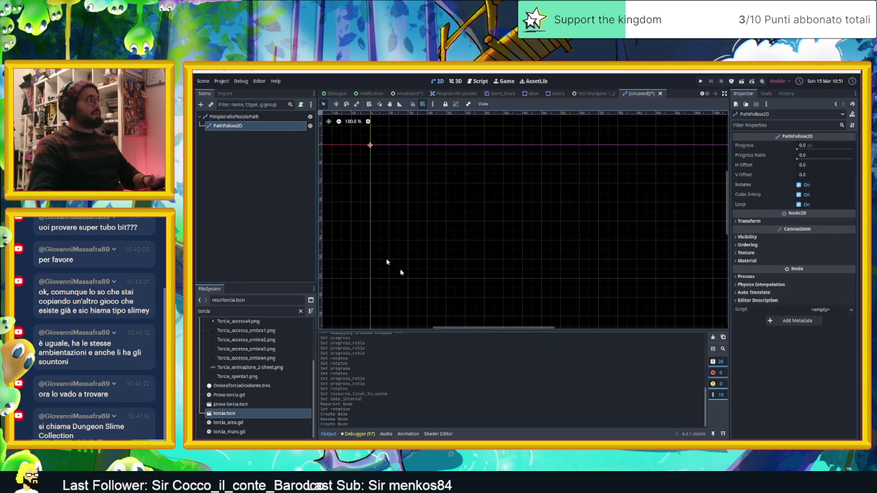
{"action": "left_click", "coordinate": [254, 116]}
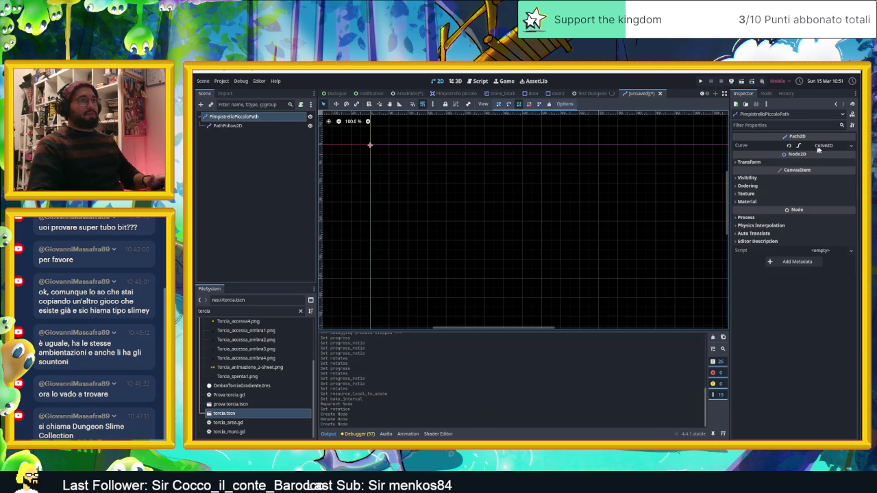
{"action": "left_click", "coordinate": [826, 145]}
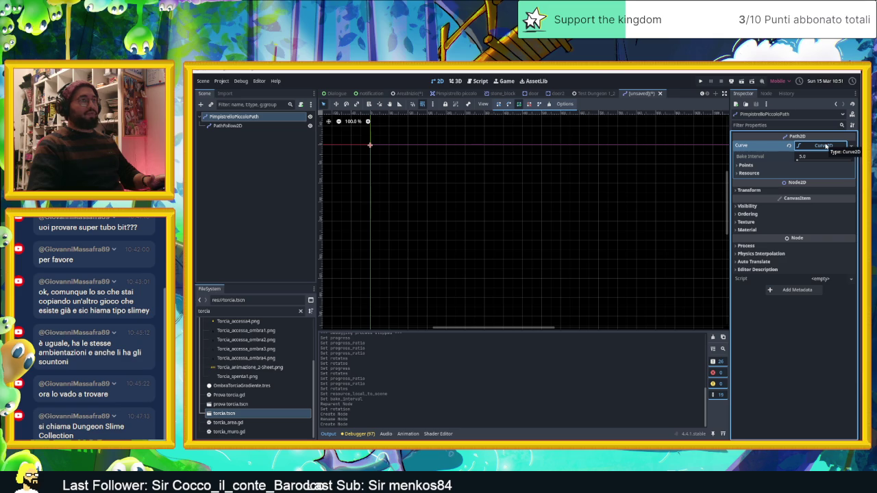
{"action": "left_click", "coordinate": [852, 146]}
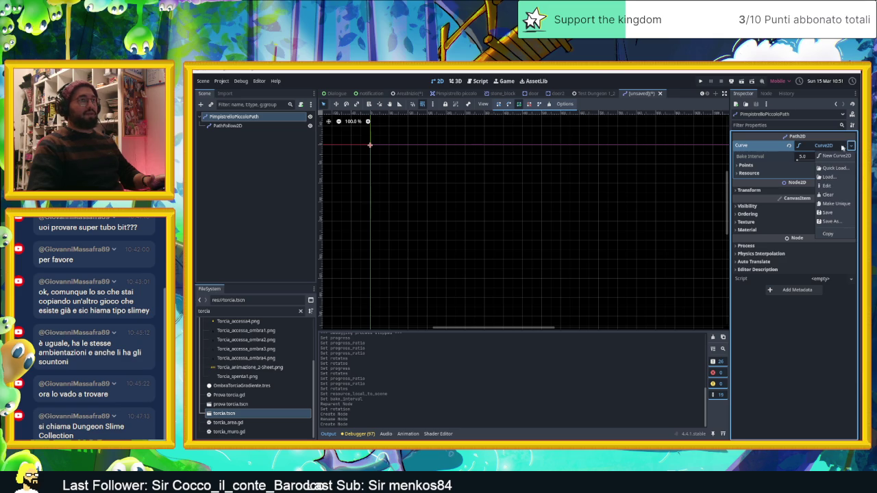
{"action": "key", "text": "Escape"}
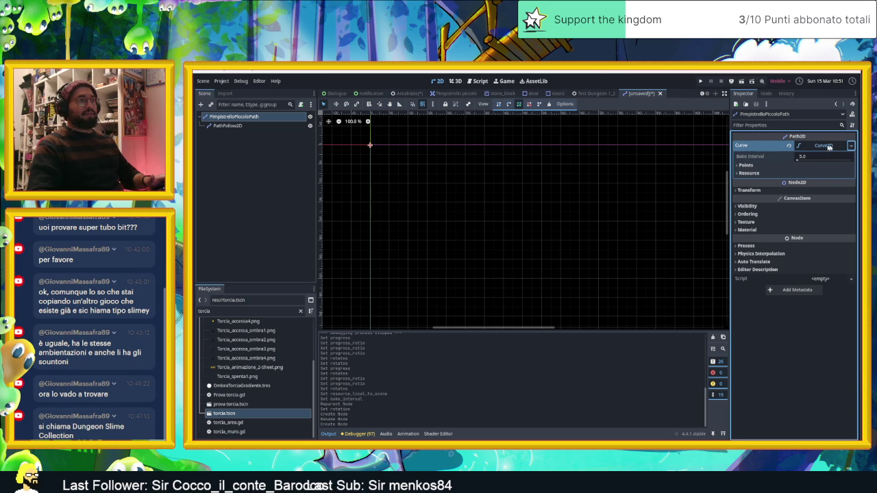
{"action": "left_click", "coordinate": [749, 172]}
{"action": "left_click", "coordinate": [808, 182]}
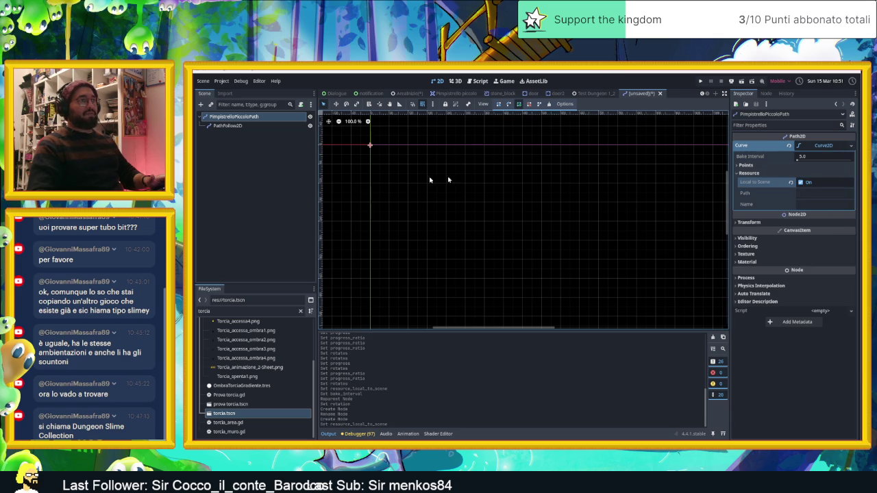
Step: Turn off Rotates on PathFollow2D and save the new scene with Ctrl+S
{"action": "left_click", "coordinate": [239, 127]}
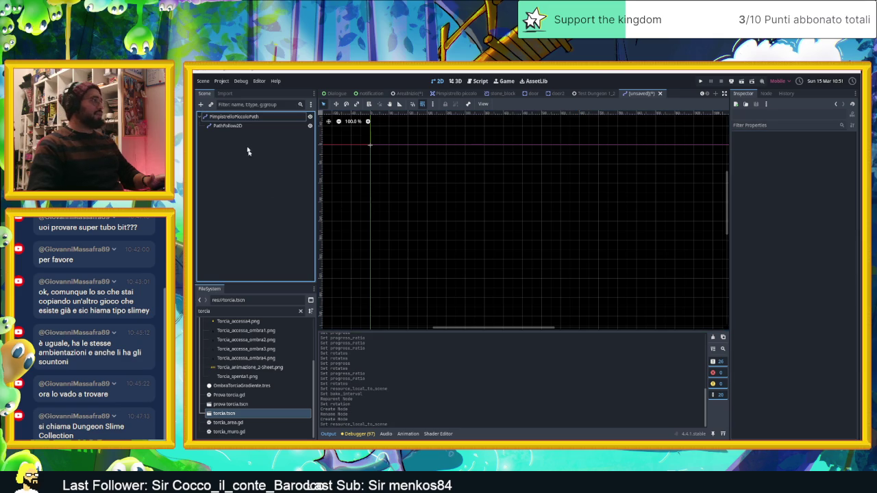
{"action": "double_click", "coordinate": [244, 312]}
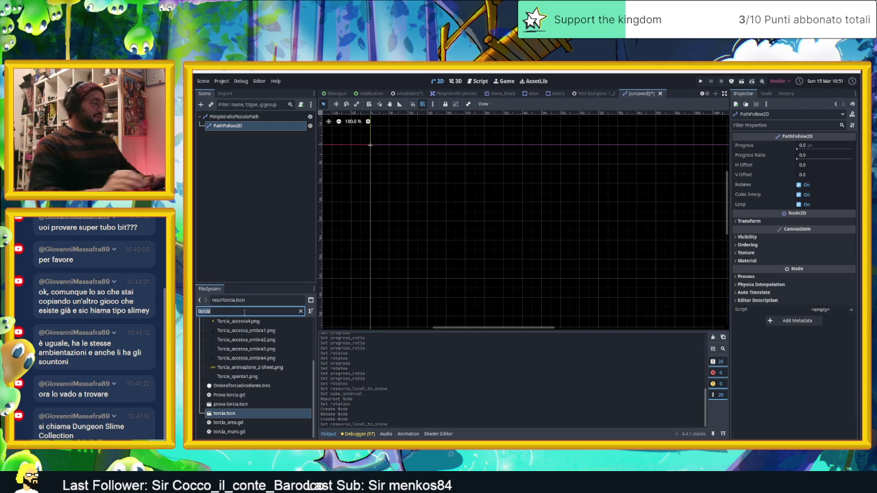
{"action": "type", "text": "pi"}
{"action": "left_click", "coordinate": [235, 140]}
{"action": "left_click", "coordinate": [239, 127]}
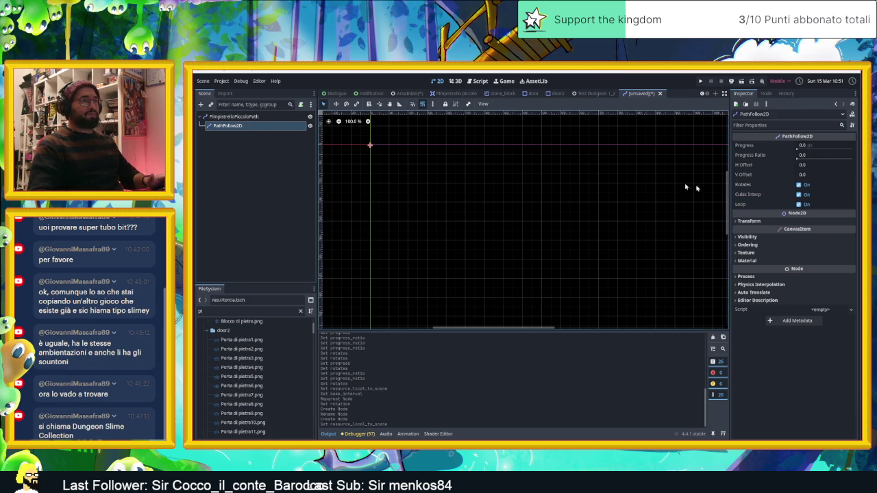
{"action": "left_click", "coordinate": [808, 186]}
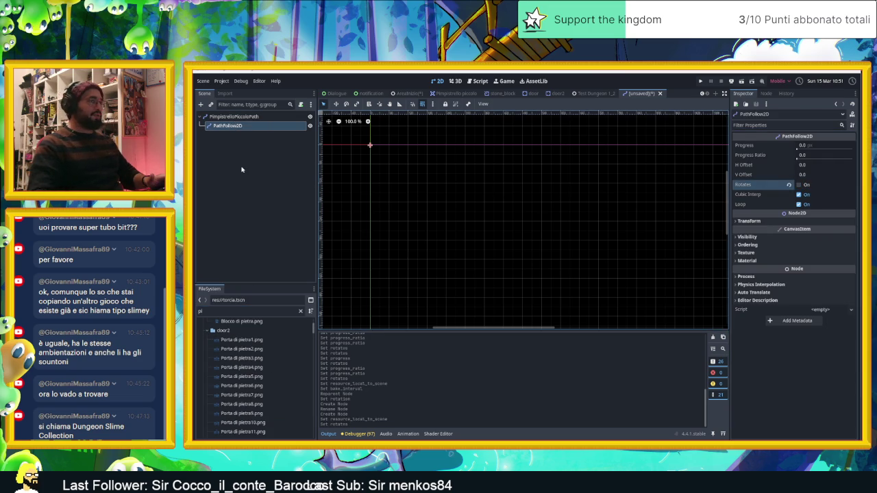
{"action": "key", "text": "ctrl+s"}
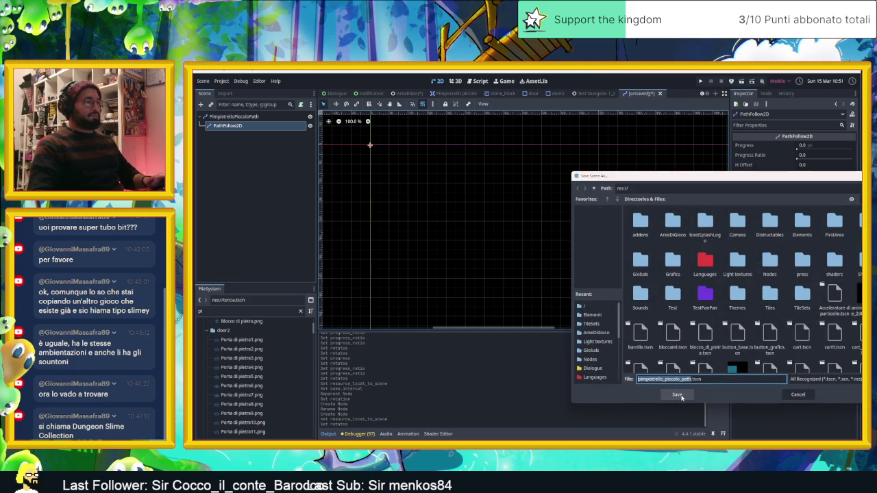
Step: Save the path scene as pimpistrello_piccolo_path_movement.tscn
{"action": "left_click", "coordinate": [677, 396]}
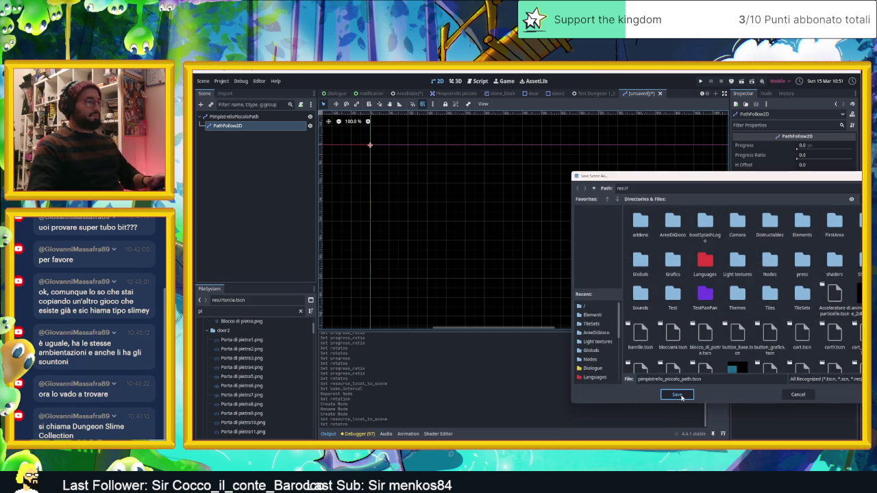
{"action": "left_click", "coordinate": [693, 379]}
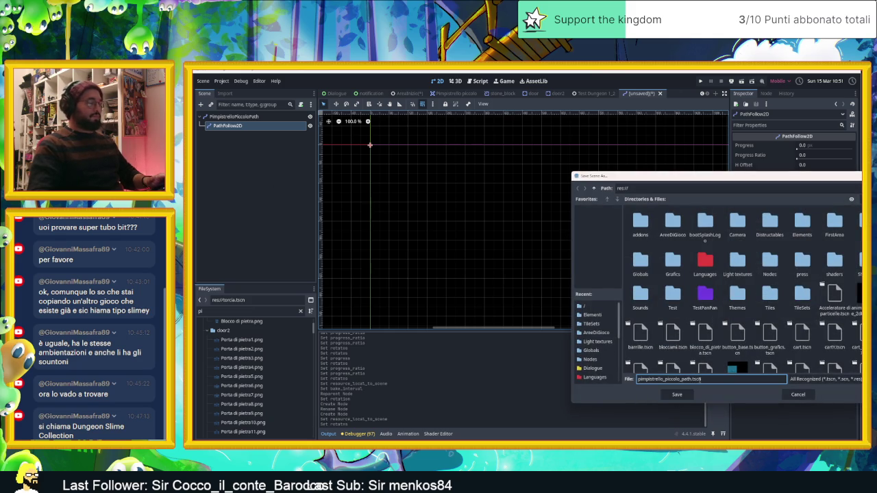
{"action": "type", "text": "_"}
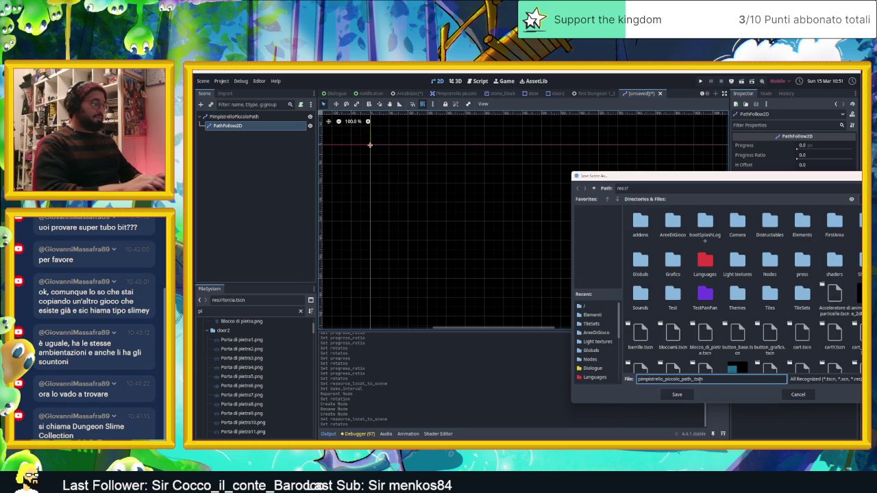
{"action": "type", "text": "movement"}
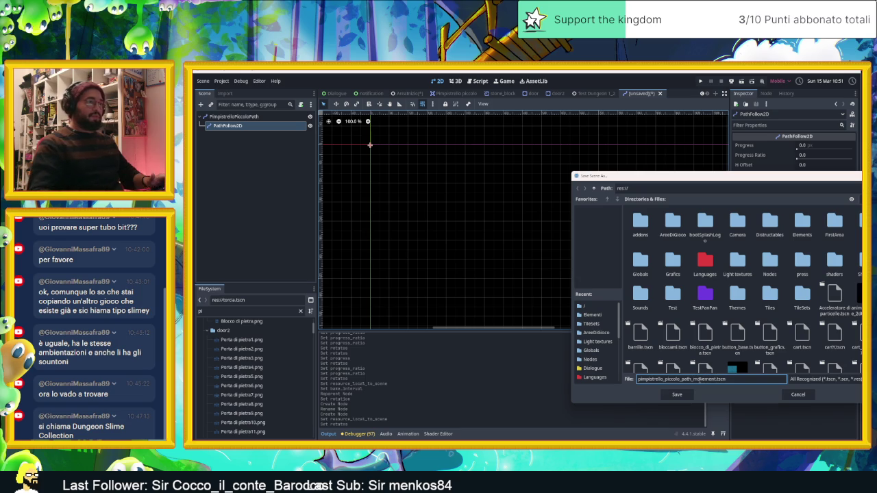
{"action": "left_click", "coordinate": [677, 395]}
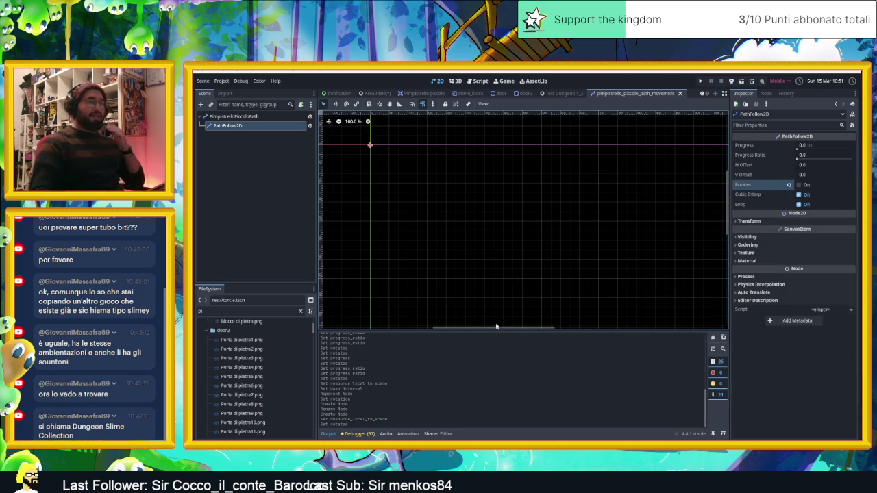
Step: Refine the FileSystem search filter to list only the pimpistrello files
{"action": "left_click", "coordinate": [252, 312]}
{"action": "type", "text": "p"}
{"action": "key", "text": "BackSpace"}
Step: Add a Pimpistrello piccolo.tscn bat instance and reparent it under PathFollow2D
{"action": "type", "text": "m"}
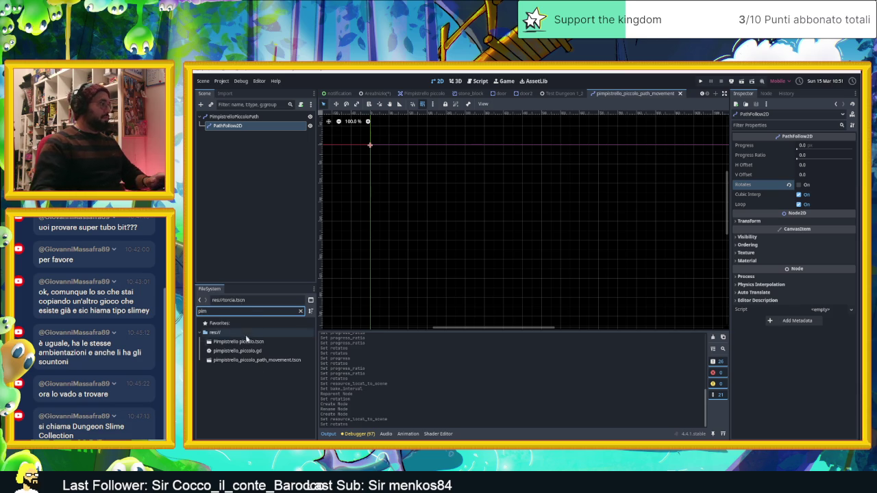
{"action": "left_click", "coordinate": [256, 343]}
{"action": "mouse_move", "coordinate": [249, 342]}
{"action": "left_mouse_down"}
{"action": "mouse_move", "coordinate": [287, 332]}
{"action": "mouse_move", "coordinate": [388, 180]}
{"action": "mouse_move", "coordinate": [371, 152]}
{"action": "left_mouse_up"}
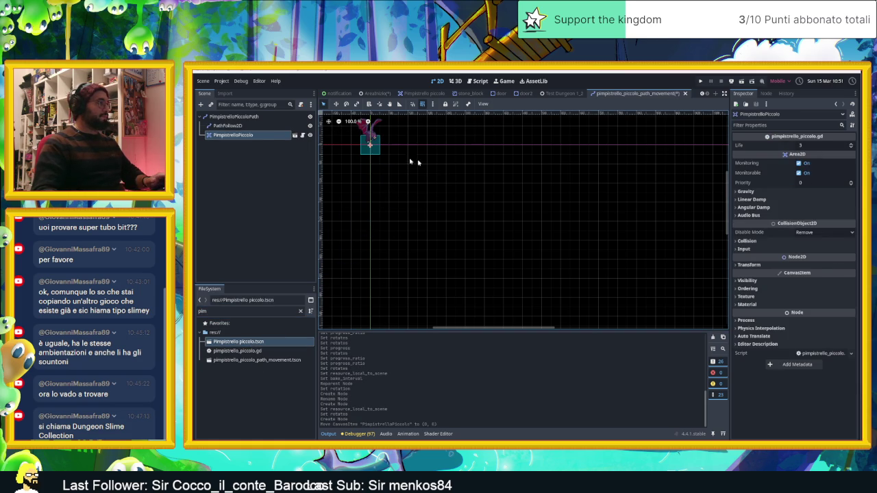
{"action": "scroll", "coordinate": [431, 166], "scroll_direction": "up", "scroll_amount": 5}
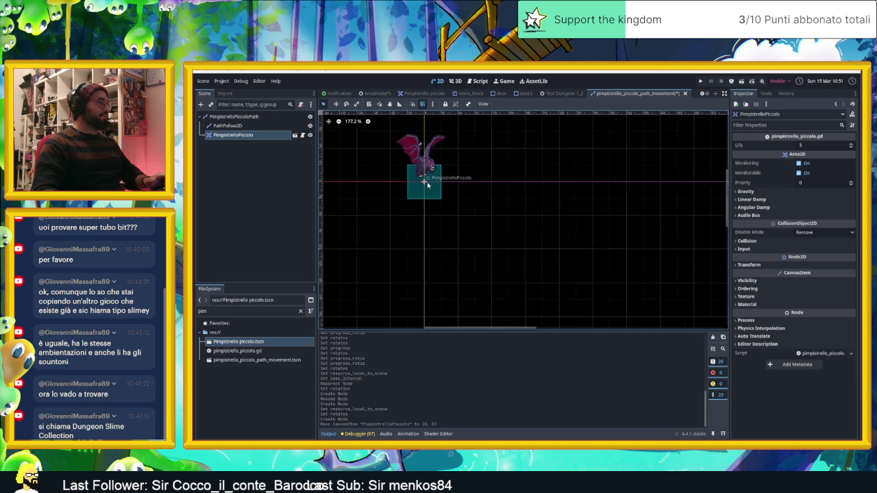
{"action": "scroll", "coordinate": [429, 185], "scroll_direction": "up", "scroll_amount": 2}
{"action": "scroll", "coordinate": [436, 196], "scroll_direction": "down", "scroll_amount": 2}
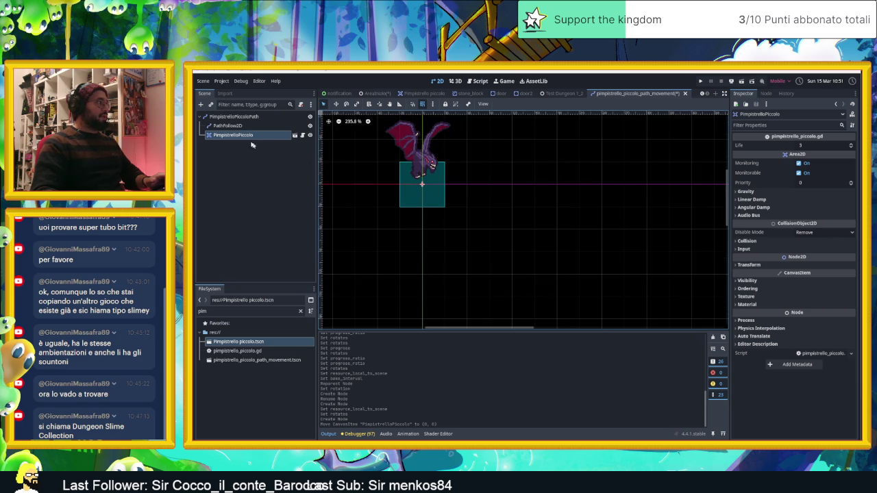
{"action": "left_click_drag", "start_coordinate": [233, 135], "coordinate": [254, 125]}
Step: Check the path curve and PathFollow2D Progress, save the path scene, and open AreaInizio
{"action": "left_click", "coordinate": [247, 117]}
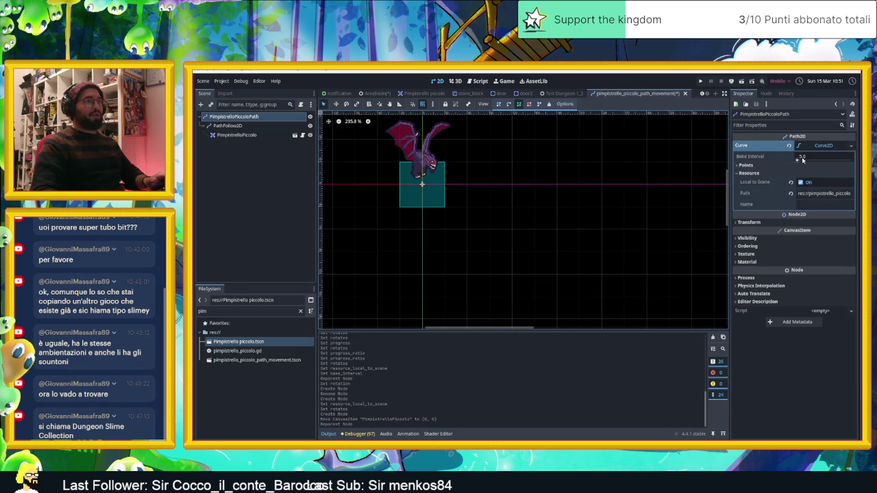
{"action": "left_click", "coordinate": [228, 126]}
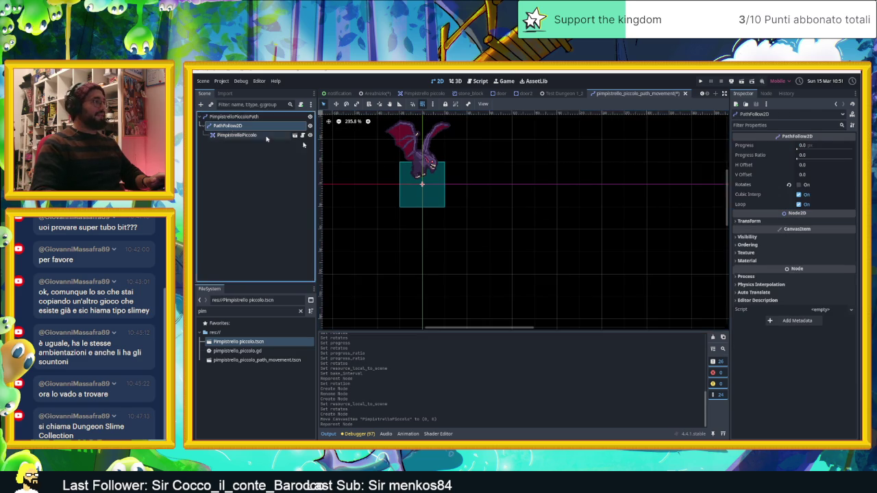
{"action": "left_click", "coordinate": [799, 146]}
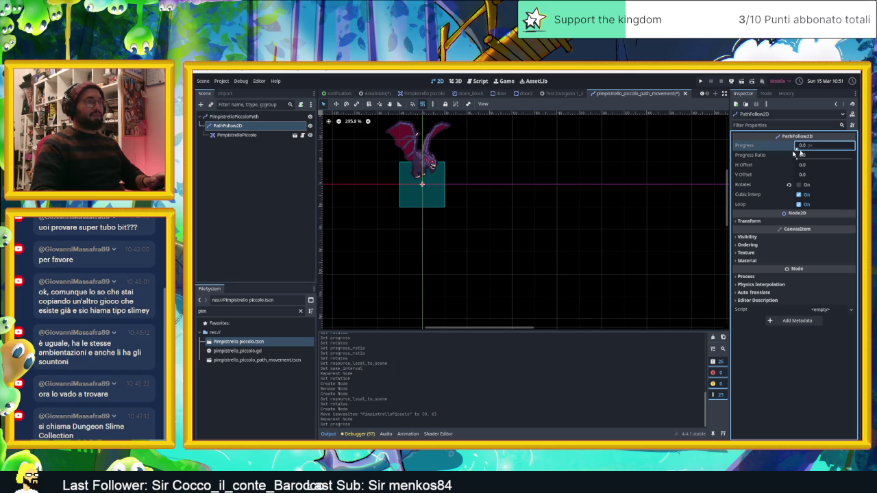
{"action": "key", "text": "ctrl+s"}
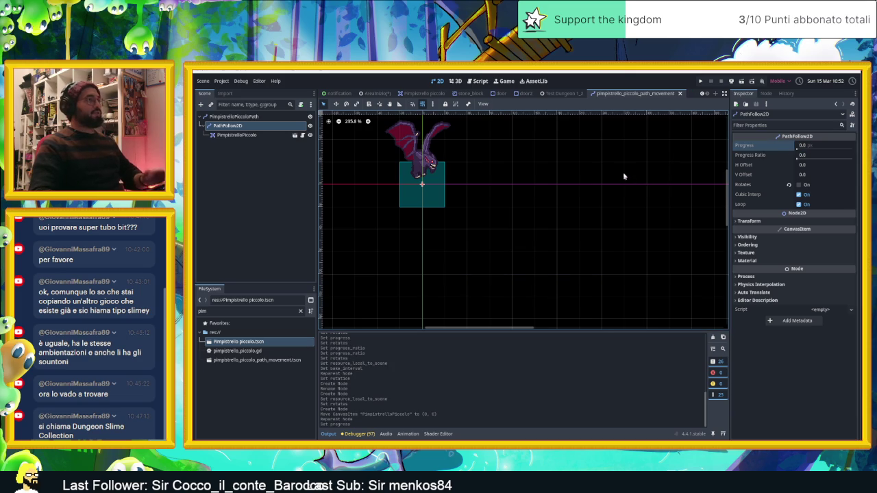
{"action": "left_click", "coordinate": [373, 93]}
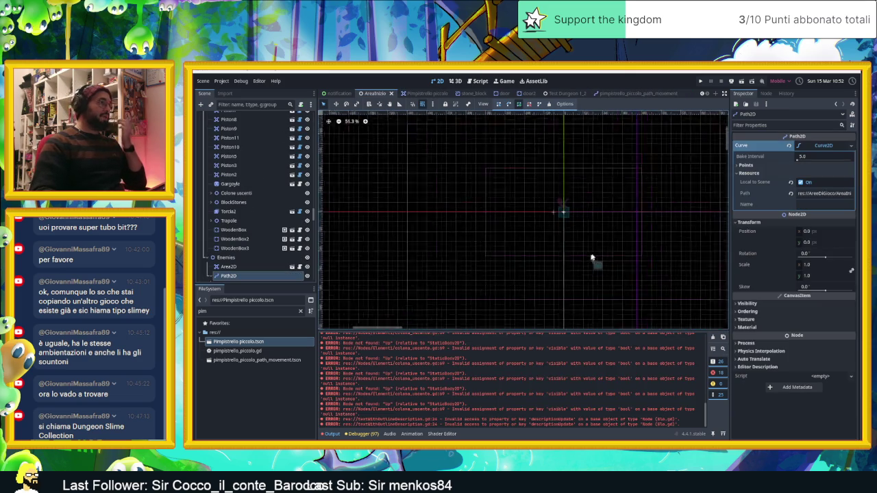
Step: Zoom to the old bat Path2D in the dungeon room and select Area2D with Path2D
{"action": "scroll", "coordinate": [652, 277], "scroll_direction": "down", "scroll_amount": 5}
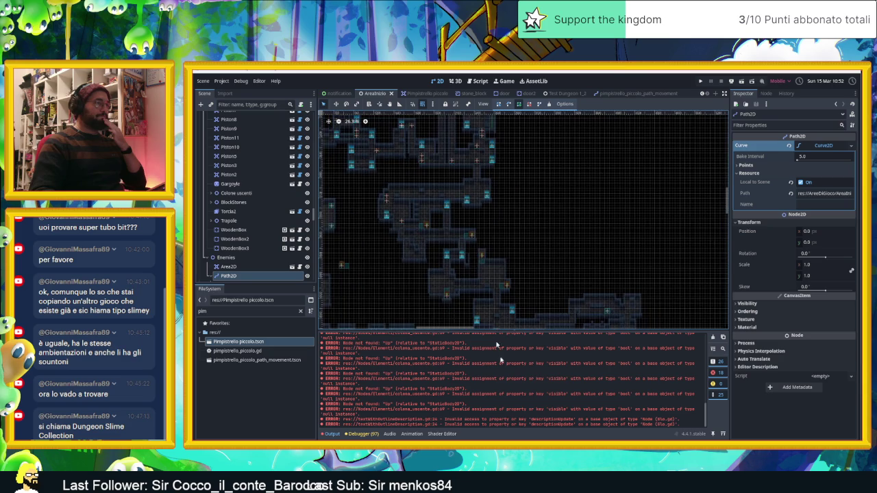
{"action": "scroll", "coordinate": [568, 223], "scroll_direction": "up", "scroll_amount": 4}
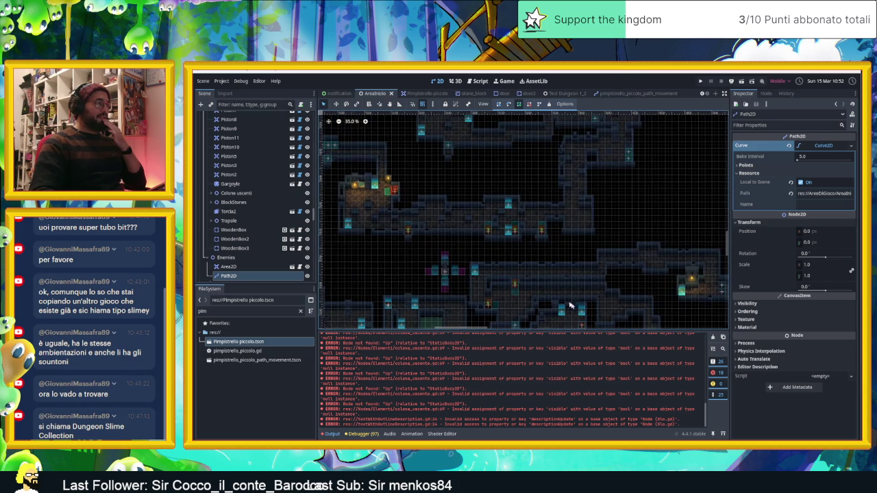
{"action": "scroll", "coordinate": [462, 285], "scroll_direction": "up", "scroll_amount": 3}
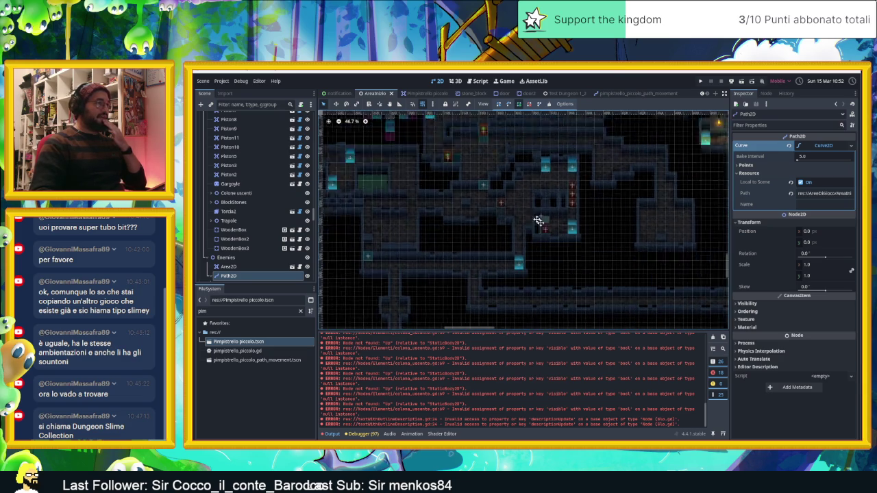
{"action": "scroll", "coordinate": [492, 265], "scroll_direction": "down", "scroll_amount": 2}
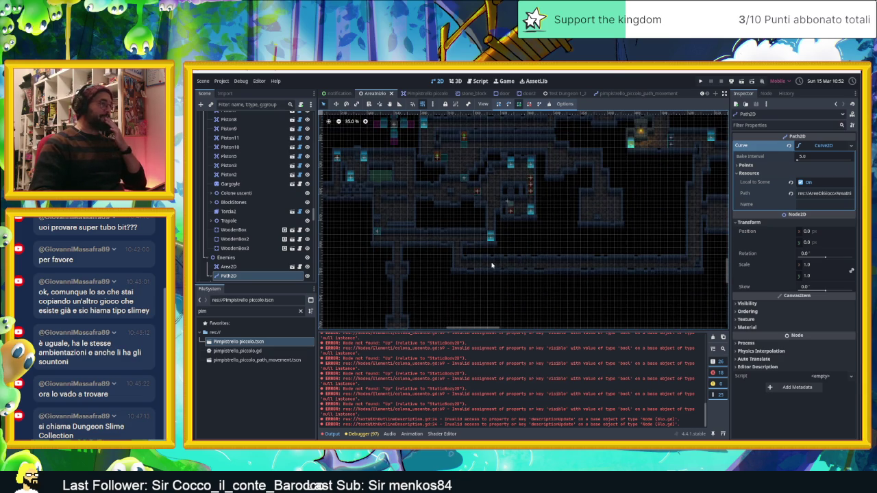
{"action": "scroll", "coordinate": [658, 291], "scroll_direction": "down", "scroll_amount": 3}
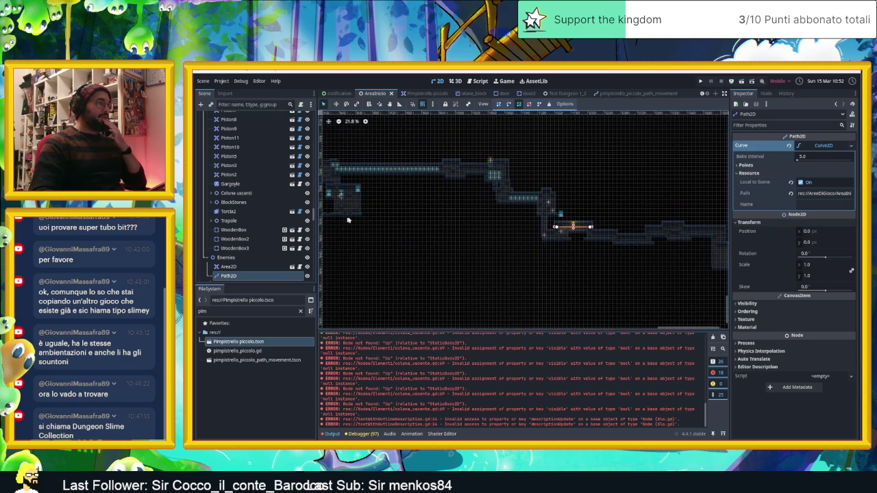
{"action": "scroll", "coordinate": [538, 231], "scroll_direction": "up", "scroll_amount": 10}
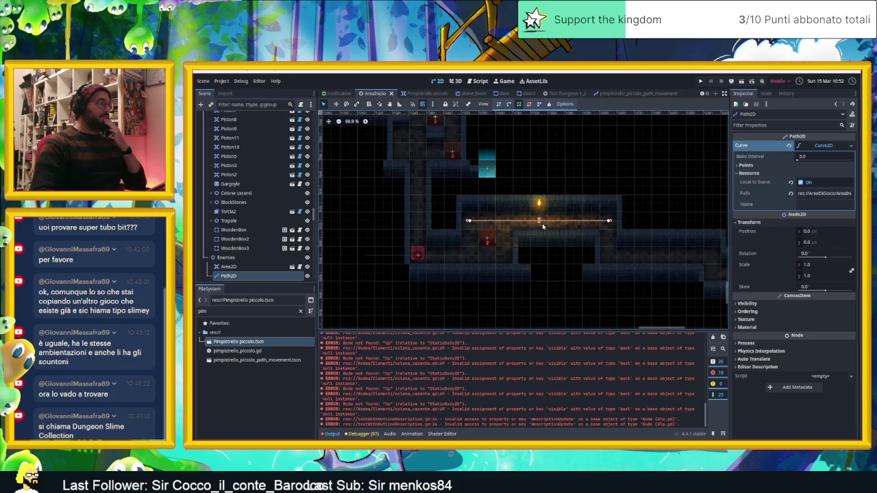
{"action": "left_click", "coordinate": [248, 267], "text": "shift"}
Step: Delete the old Area2D and Path2D and add a PimpistrelloPiccoloPath instance under Enemies
{"action": "key", "text": "Delete"}
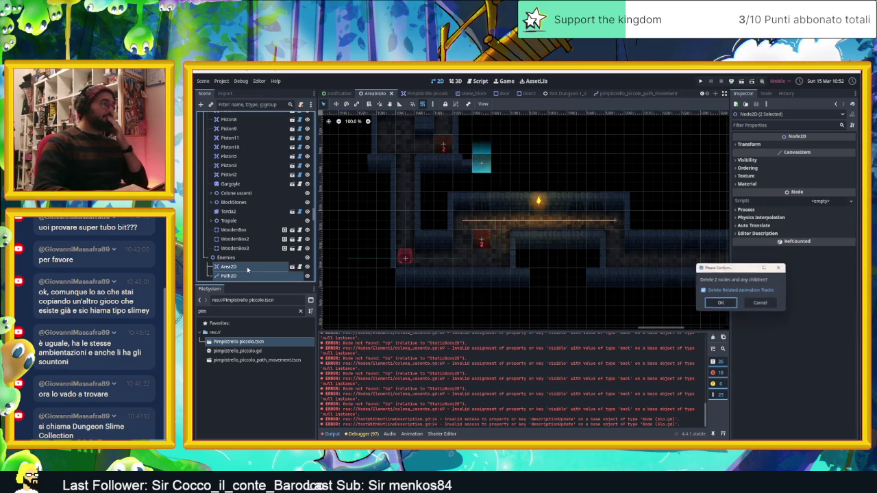
{"action": "key", "text": "Return"}
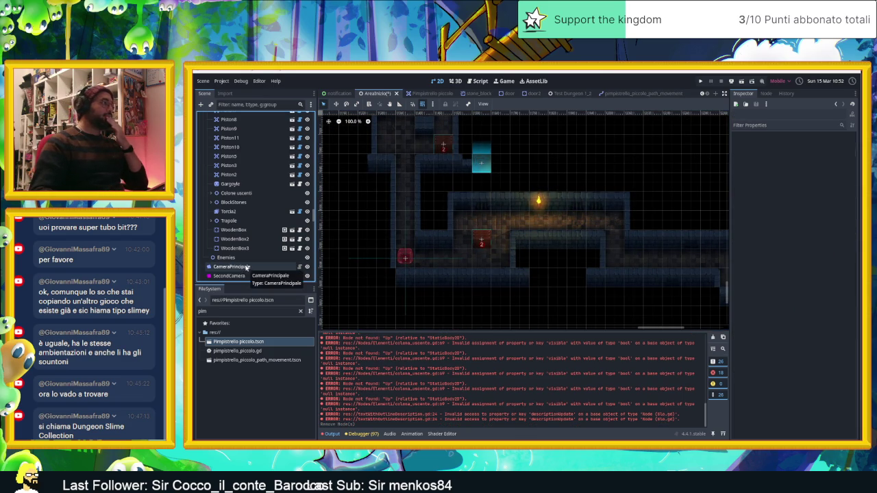
{"action": "left_click", "coordinate": [238, 258]}
{"action": "mouse_move", "coordinate": [245, 361]}
{"action": "left_mouse_down"}
{"action": "mouse_move", "coordinate": [382, 286]}
{"action": "mouse_move", "coordinate": [460, 221]}
{"action": "mouse_move", "coordinate": [467, 226]}
{"action": "left_mouse_up"}
{"action": "scroll", "coordinate": [529, 231], "scroll_direction": "up", "scroll_amount": 4}
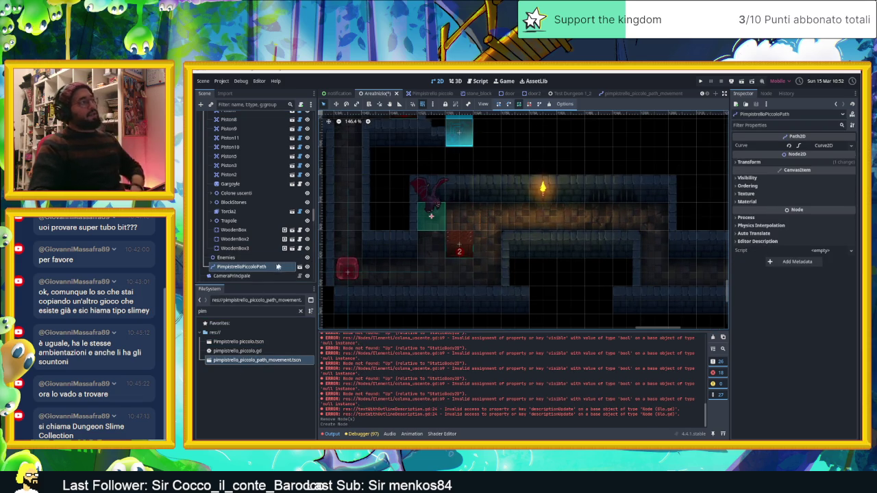
{"action": "left_click_drag", "start_coordinate": [240, 267], "coordinate": [240, 259]}
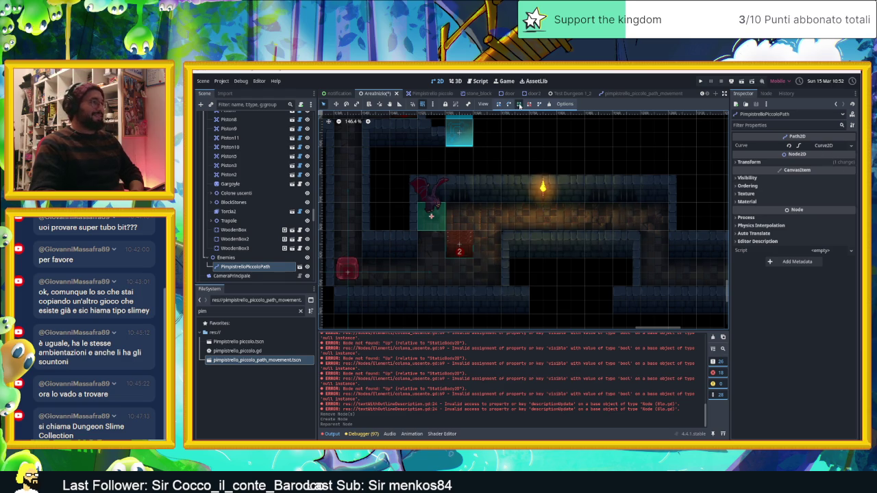
{"action": "left_click", "coordinate": [432, 216]}
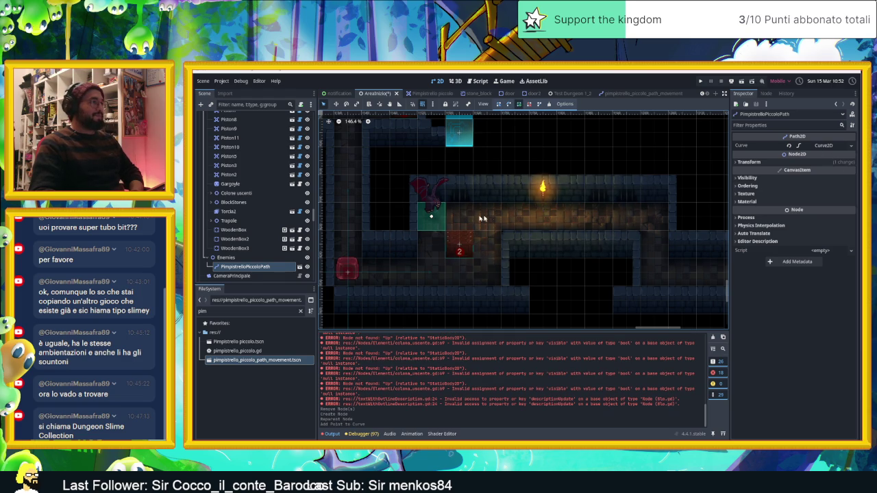
Step: Add the path's right end point across the corridor, then select the path scene's root
{"action": "left_click", "coordinate": [654, 217]}
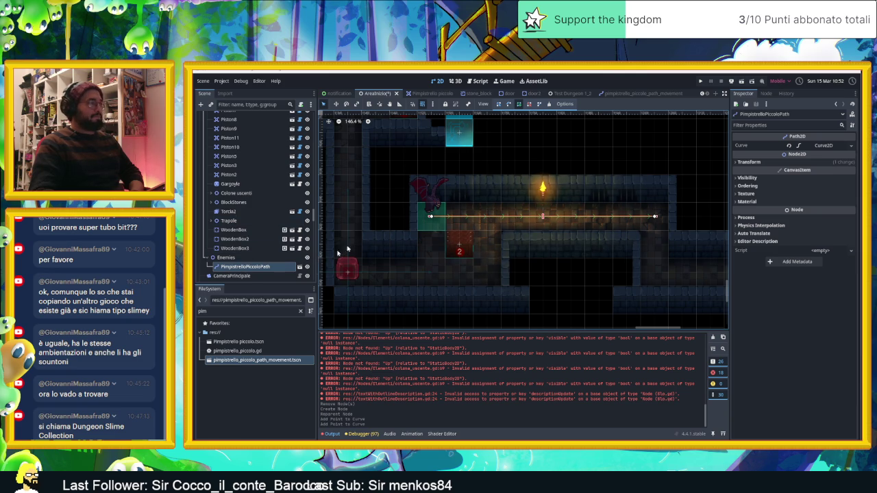
{"action": "left_click", "coordinate": [641, 93]}
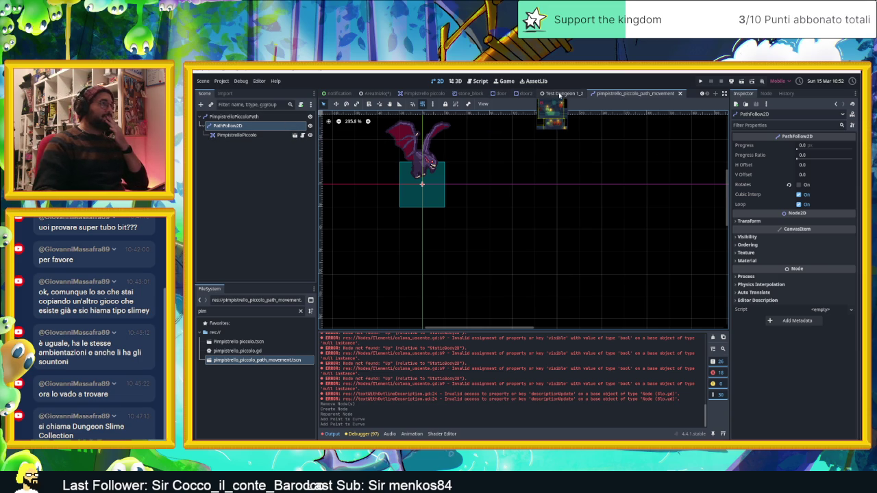
{"action": "left_click", "coordinate": [377, 94]}
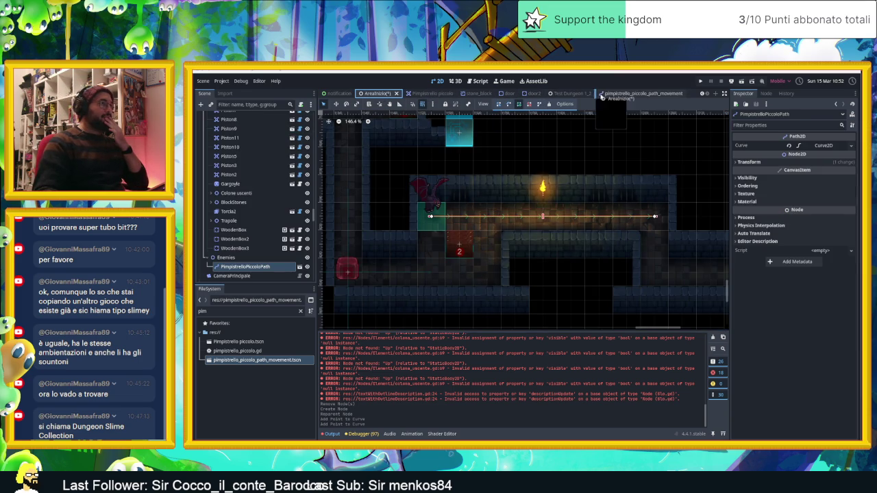
{"action": "left_click_drag", "start_coordinate": [601, 97], "coordinate": [597, 97]}
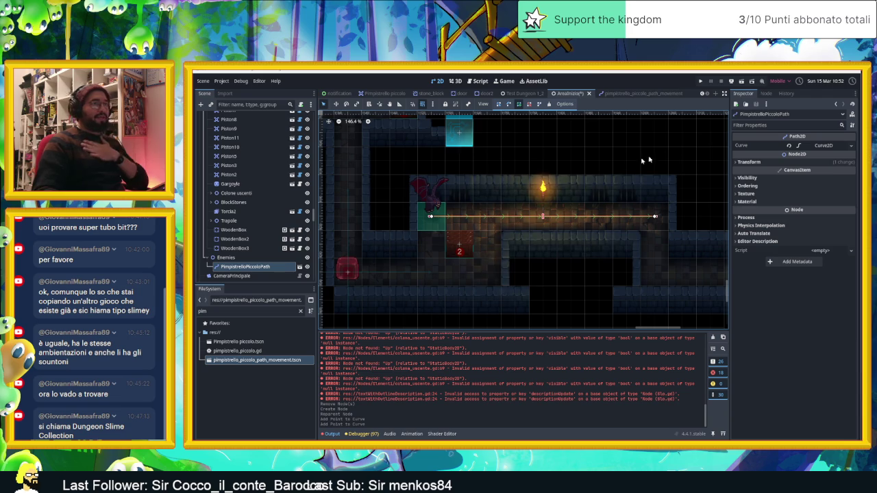
{"action": "left_click", "coordinate": [630, 93]}
{"action": "left_click", "coordinate": [274, 116]}
{"action": "left_click", "coordinate": [300, 104]}
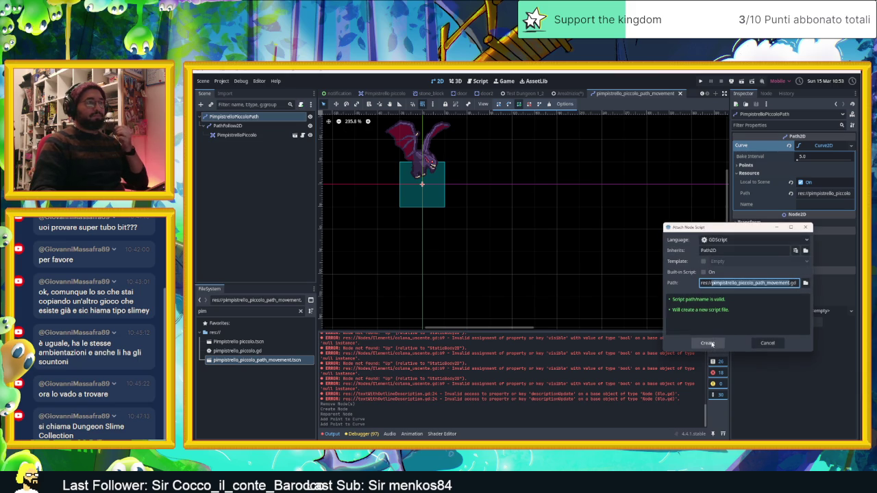
{"action": "left_click", "coordinate": [767, 343]}
{"action": "left_click", "coordinate": [233, 127]}
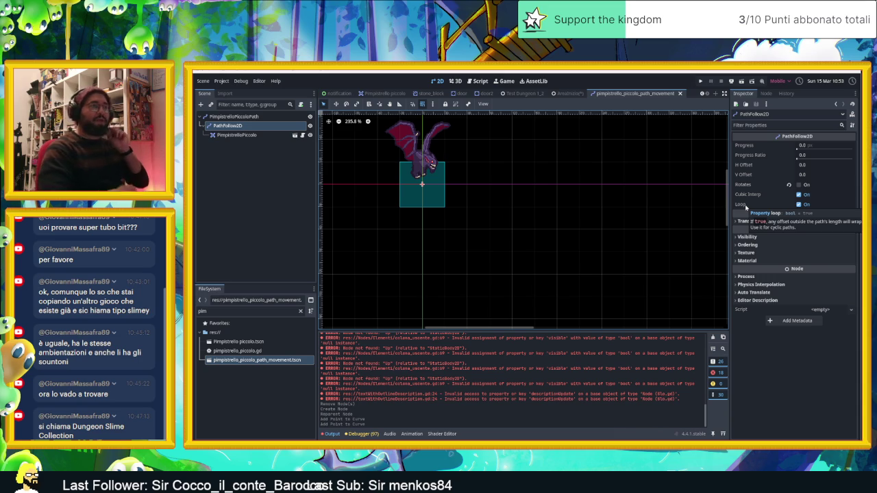
Step: Disable PathFollow2D looping, save, and attach a new pimpistrello_piccolo_path_movement.gd script to the root
{"action": "left_click", "coordinate": [799, 204]}
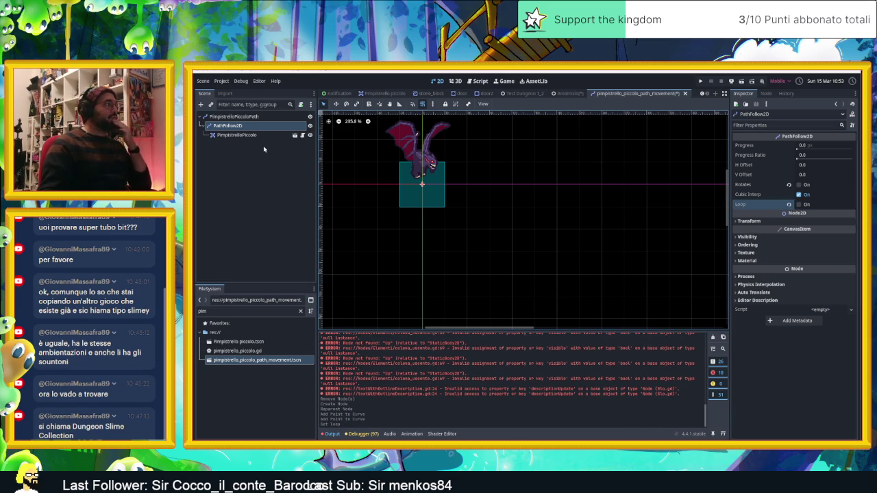
{"action": "key", "text": "ctrl+s"}
{"action": "left_click", "coordinate": [255, 117]}
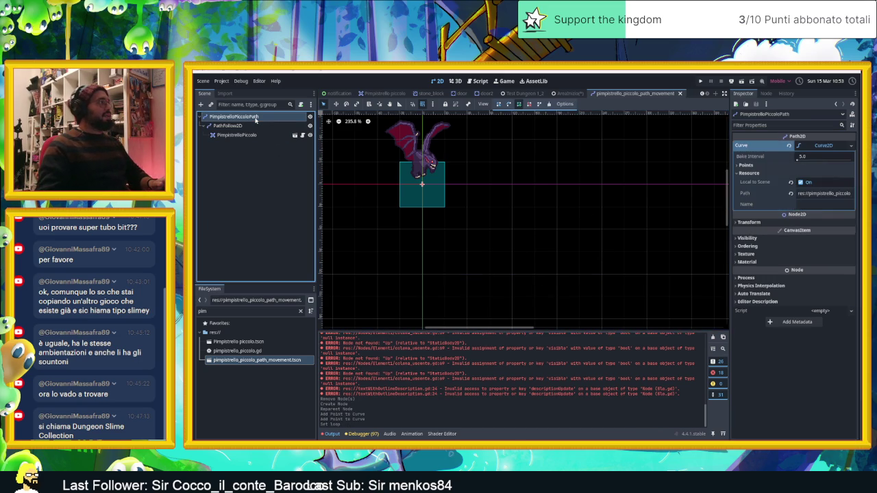
{"action": "left_click", "coordinate": [201, 104]}
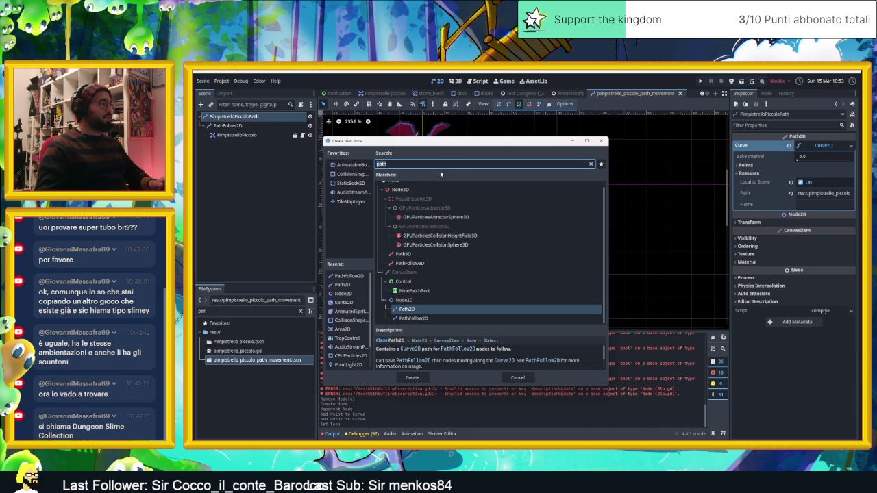
{"action": "left_click", "coordinate": [517, 378]}
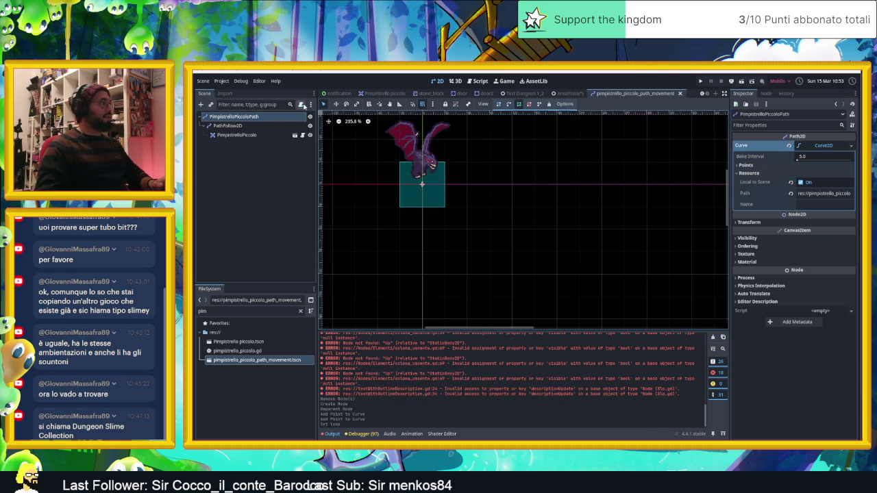
{"action": "left_click", "coordinate": [302, 105]}
{"action": "left_click", "coordinate": [711, 346]}
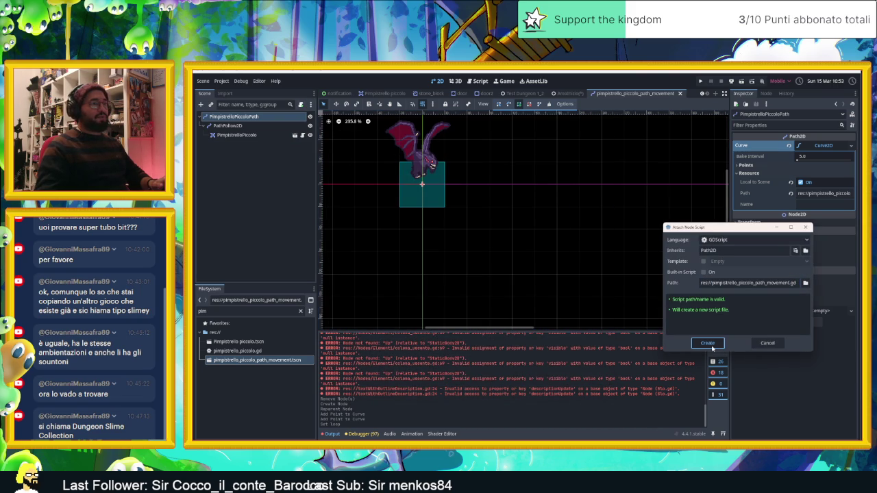
{"action": "left_click", "coordinate": [492, 177]}
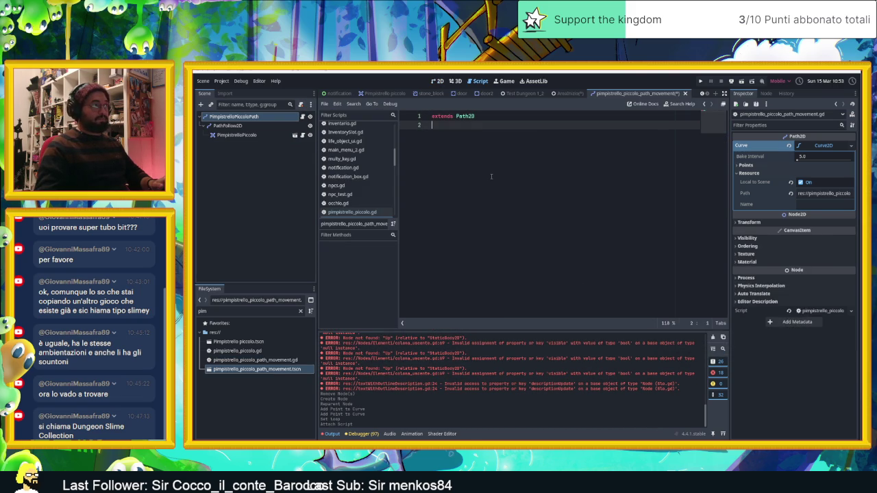
Step: Add the func _process(delta: float) -> void: declaration, discarding trial body lines
{"action": "key", "text": "Return"}
{"action": "type", "text": "func delta"}
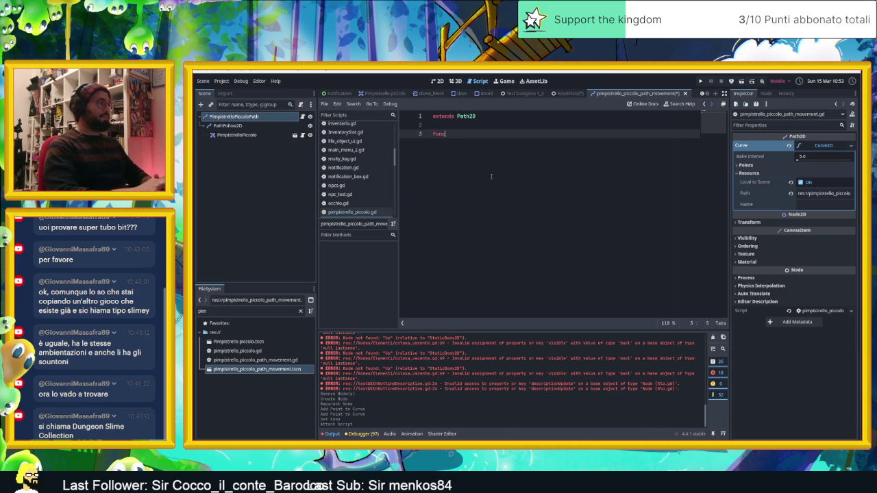
{"action": "key", "text": "Return"}
{"action": "key", "text": "Return"}
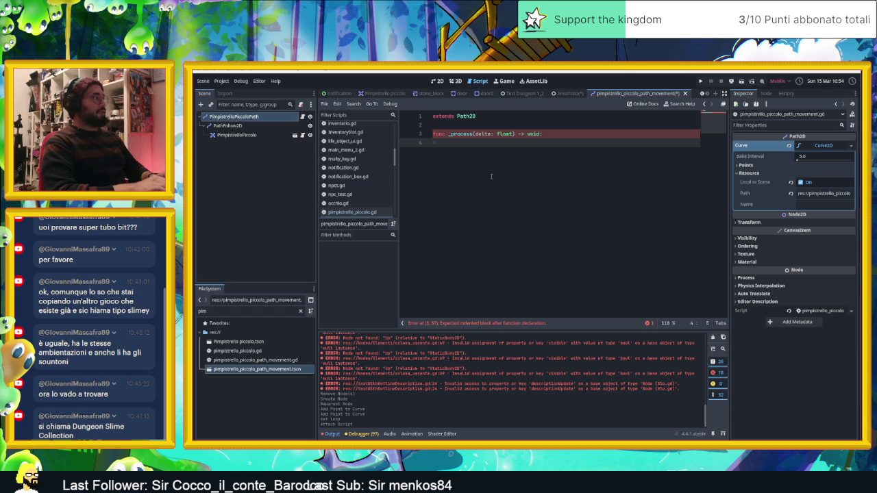
{"action": "left_click", "coordinate": [238, 127]}
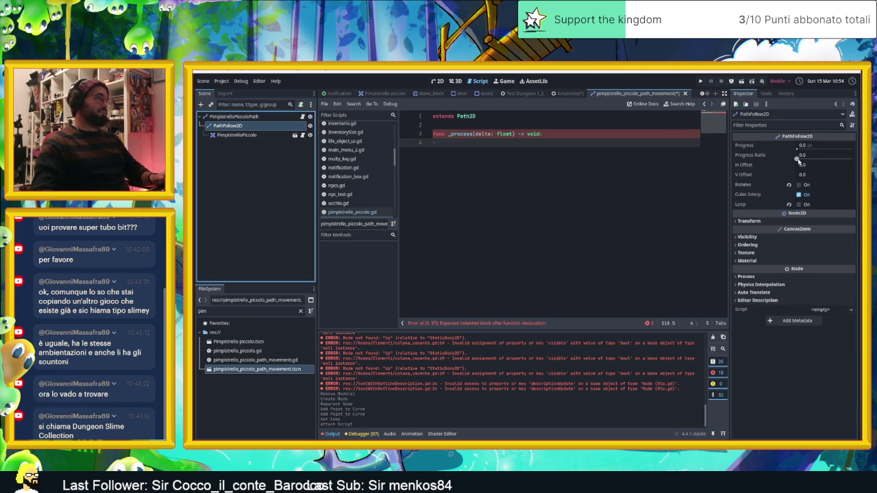
{"action": "left_click", "coordinate": [466, 143]}
{"action": "key", "text": "Tab"}
{"action": "type", "text": "progres"}
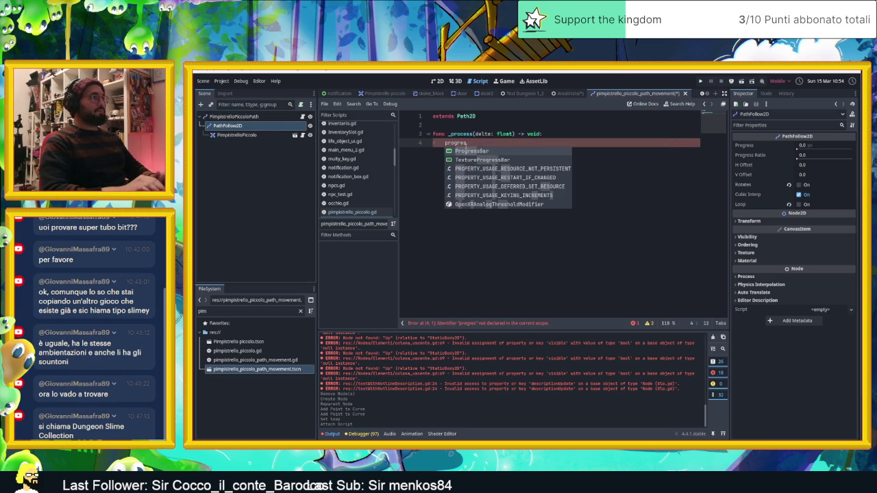
{"action": "type", "text": "s"}
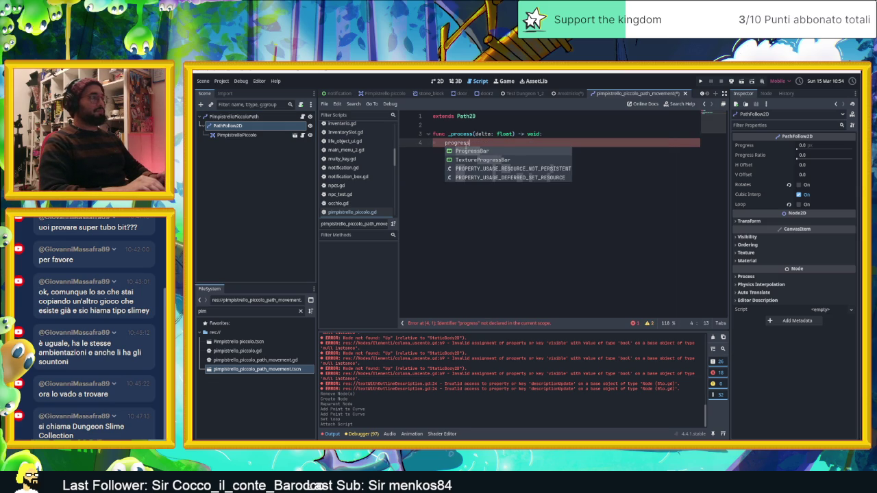
{"action": "key", "text": "BackSpace"}
{"action": "key", "text": "BackSpace"}
{"action": "key", "text": "BackSpace"}
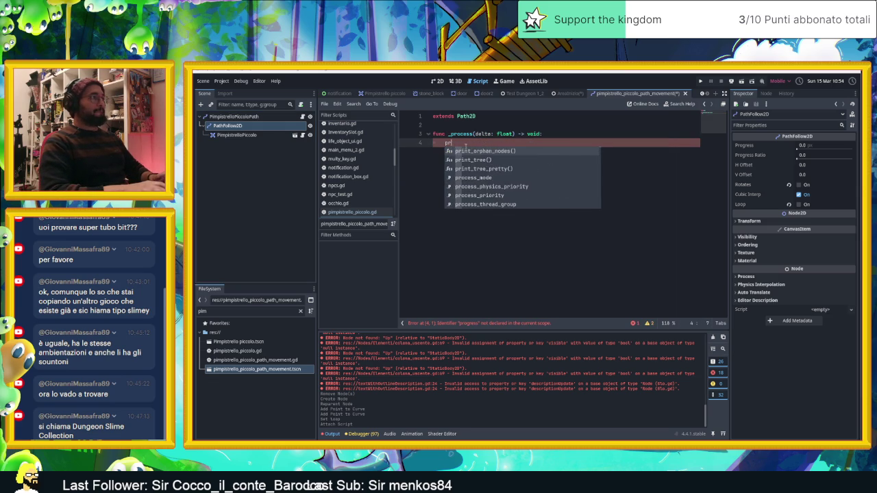
{"action": "key", "text": "BackSpace"}
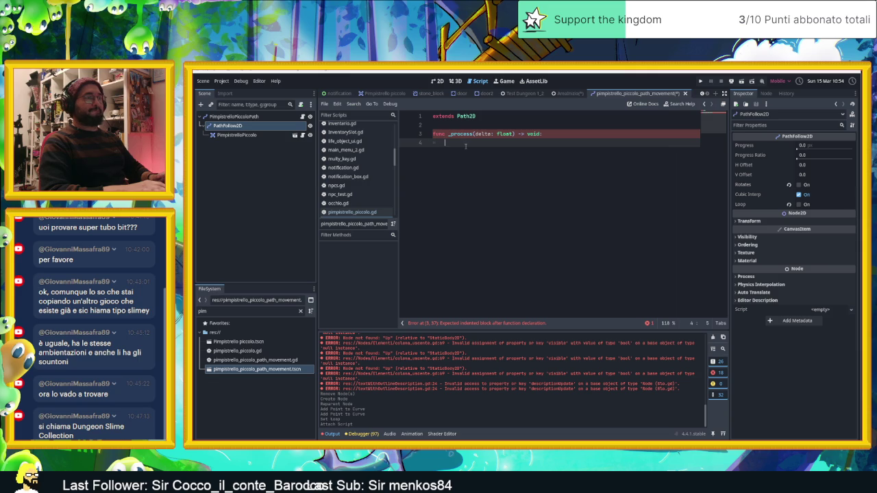
{"action": "type", "text": "if"}
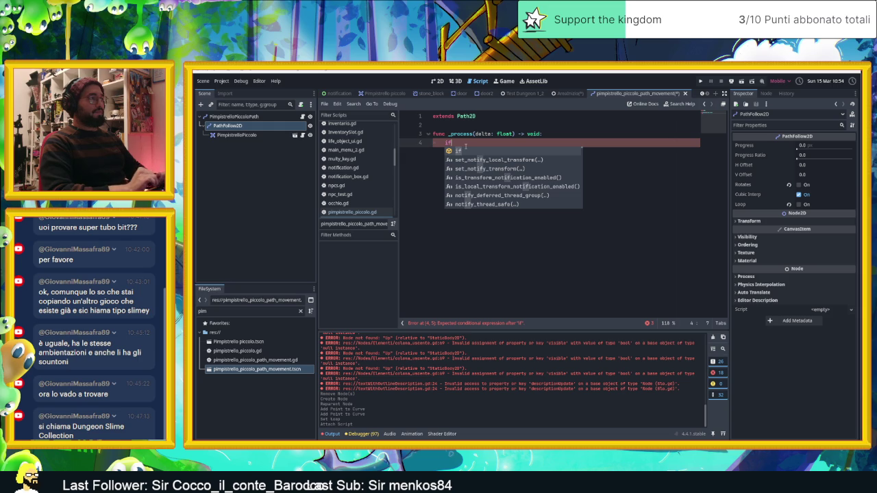
{"action": "key", "text": "BackSpace"}
{"action": "key", "text": "BackSpace"}
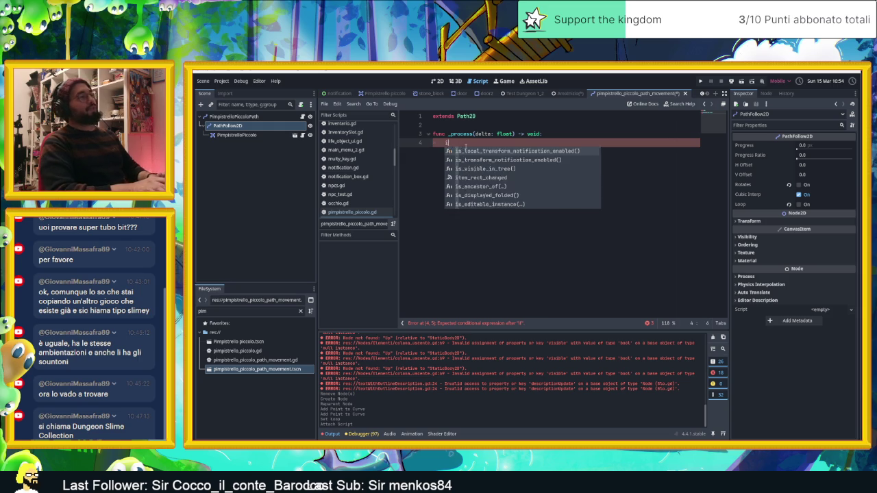
Step: Insert two blank lines above the _process function
{"action": "left_click", "coordinate": [450, 124]}
{"action": "key", "text": "Return"}
{"action": "left_click", "coordinate": [451, 125]}
{"action": "key", "text": "Return"}
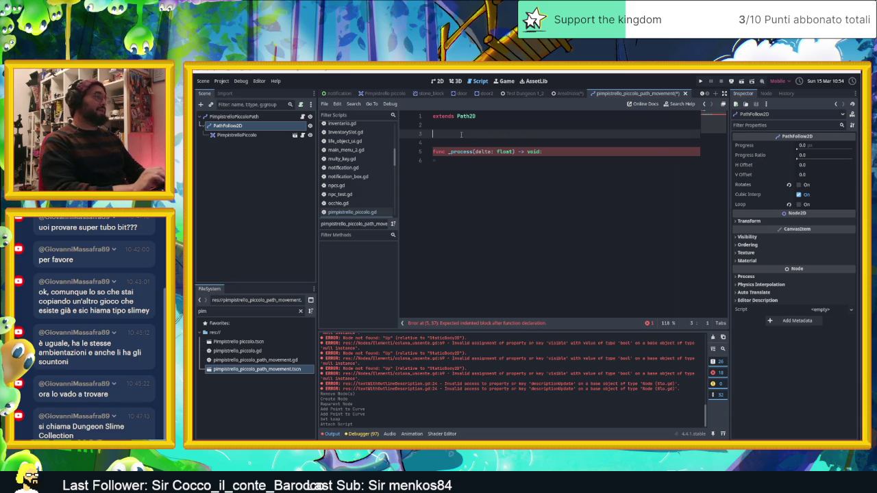
Step: Declare var left = false above the _process function
{"action": "type", "text": "func"}
{"action": "key", "text": "BackSpace"}
{"action": "key", "text": "BackSpace"}
{"action": "key", "text": "BackSpace"}
{"action": "type", "text": "var"}
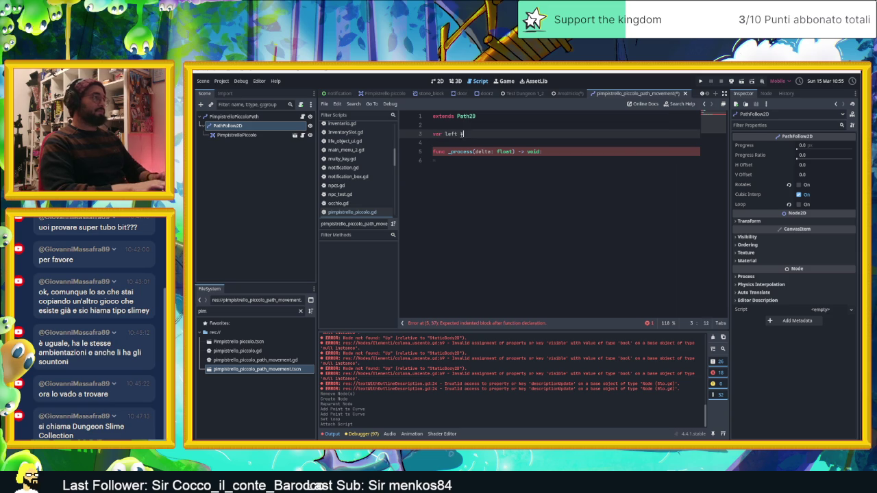
{"action": "type", "text": "= false"}
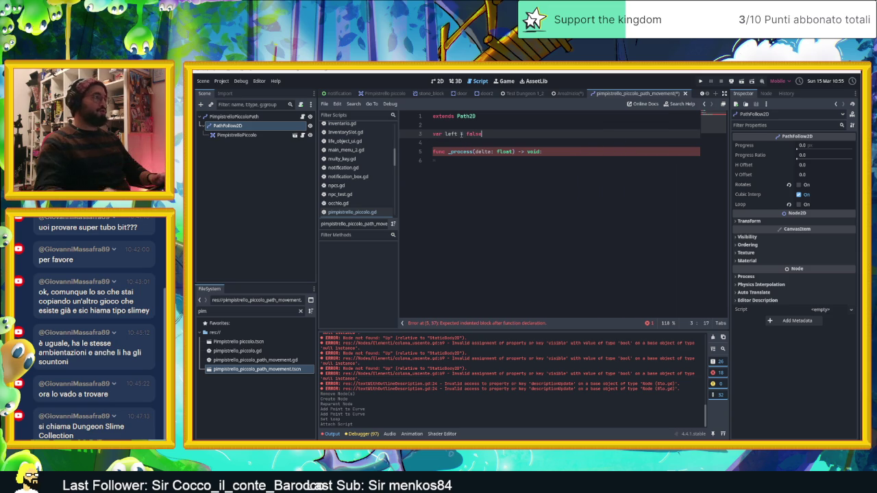
Step: Inside _process, add 'if left:' with $PathFollow2D.progress_ratio += delta
{"action": "left_click", "coordinate": [466, 160]}
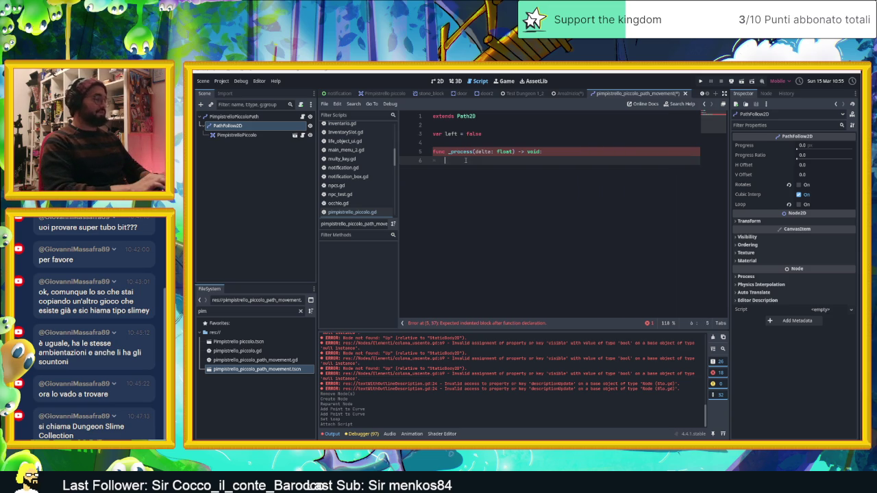
{"action": "type", "text": "if le"}
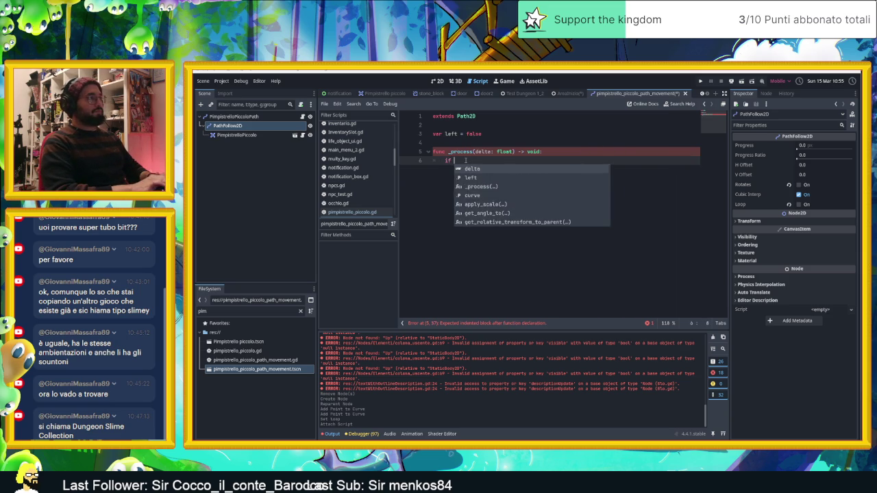
{"action": "type", "text": "ft"}
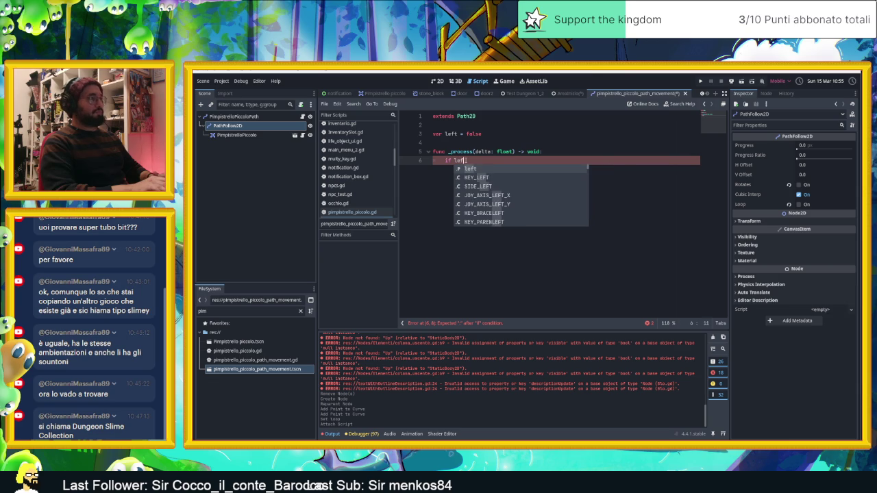
{"action": "type", "text": ":"}
{"action": "key", "text": "Return"}
{"action": "type", "text": "pr"}
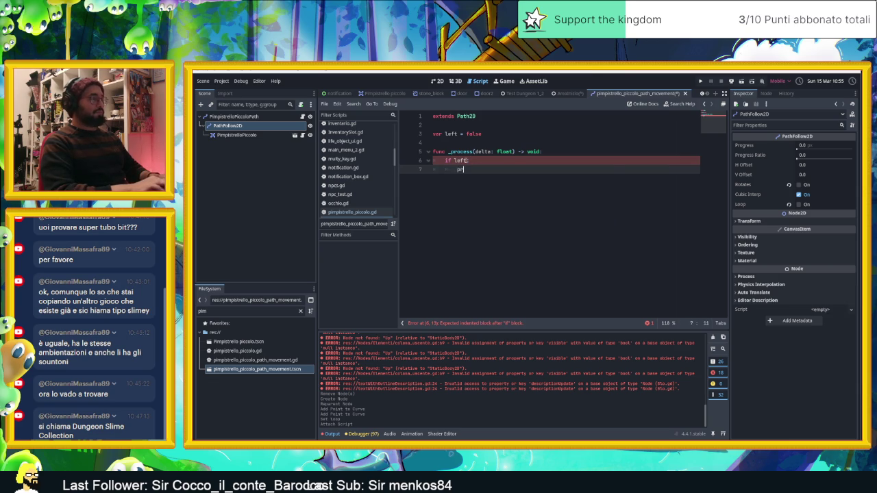
{"action": "key", "text": "BackSpace"}
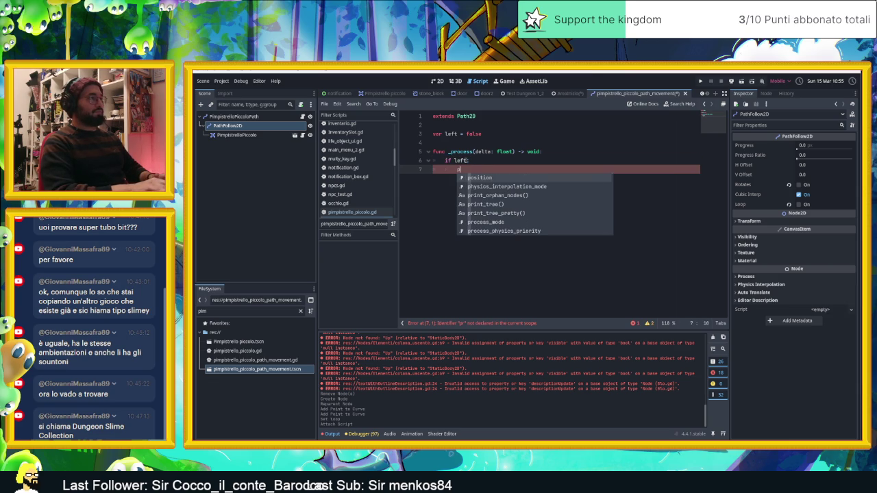
{"action": "type", "text": "rogre"}
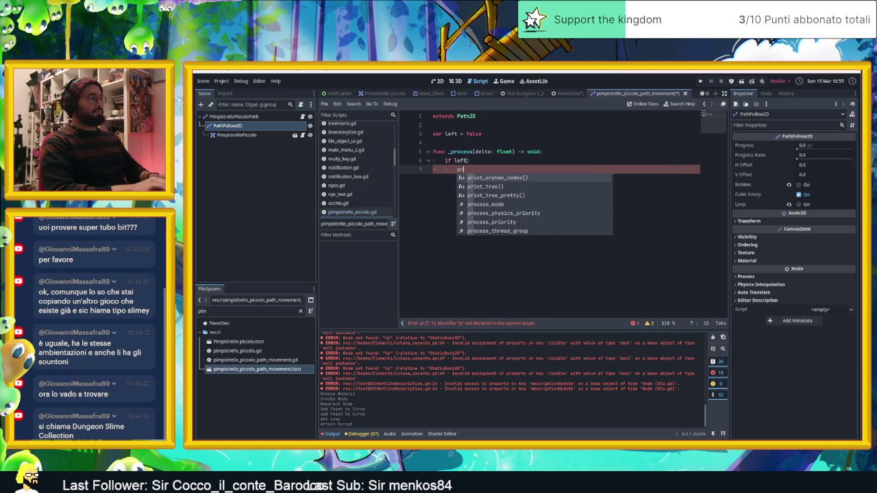
{"action": "key", "text": "BackSpace"}
{"action": "key", "text": "BackSpace"}
{"action": "key", "text": "BackSpace"}
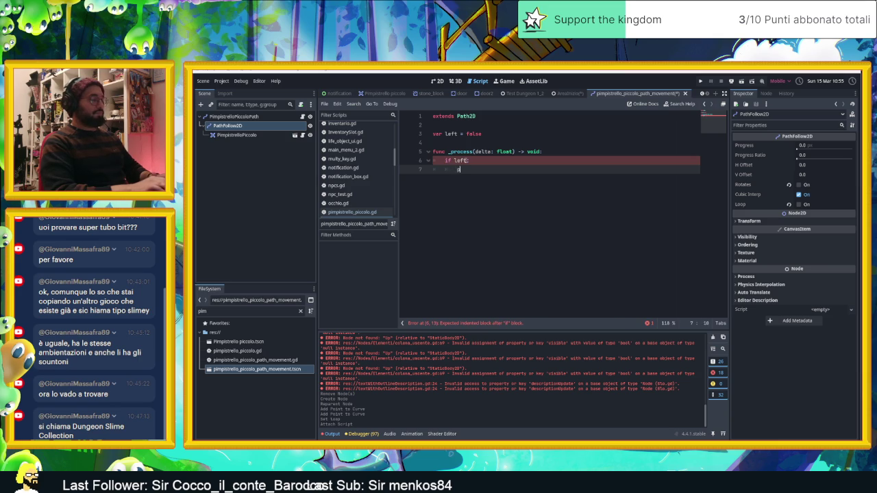
{"action": "type", "text": "progre"}
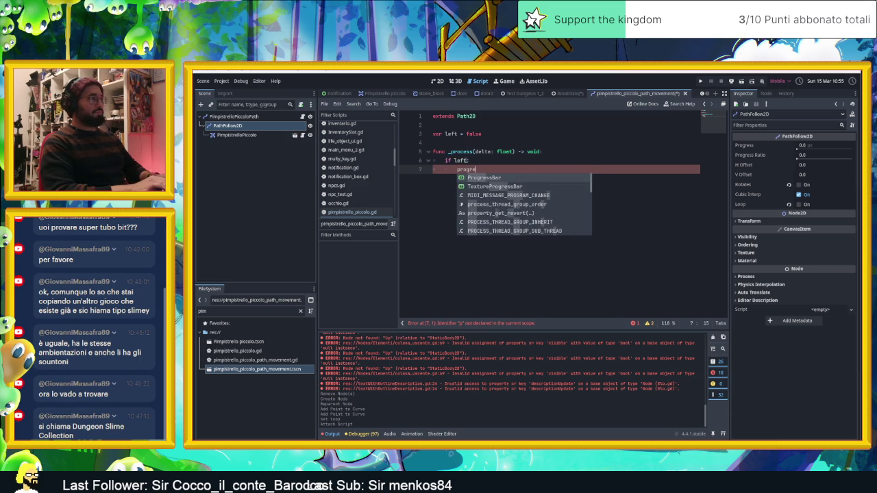
{"action": "type", "text": "ss"}
{"action": "key", "text": "BackSpace"}
{"action": "key", "text": "BackSpace"}
{"action": "key", "text": "BackSpace"}
{"action": "key", "text": "BackSpace"}
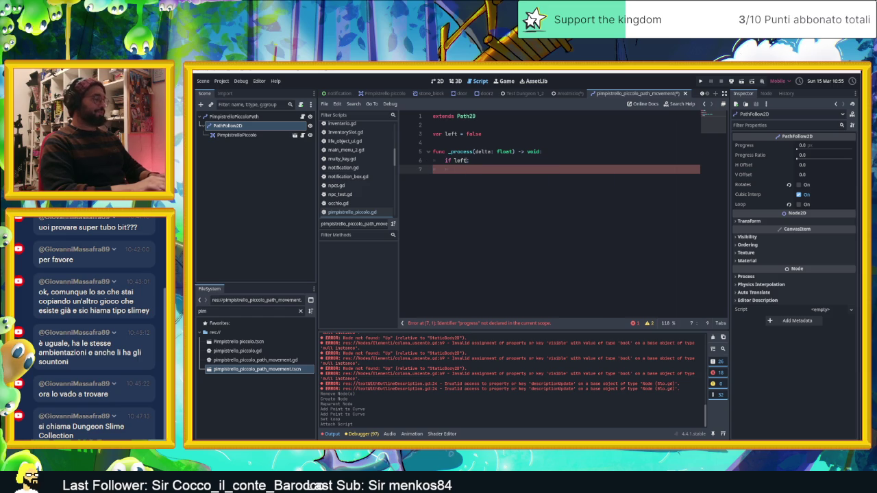
{"action": "type", "text": "$"}
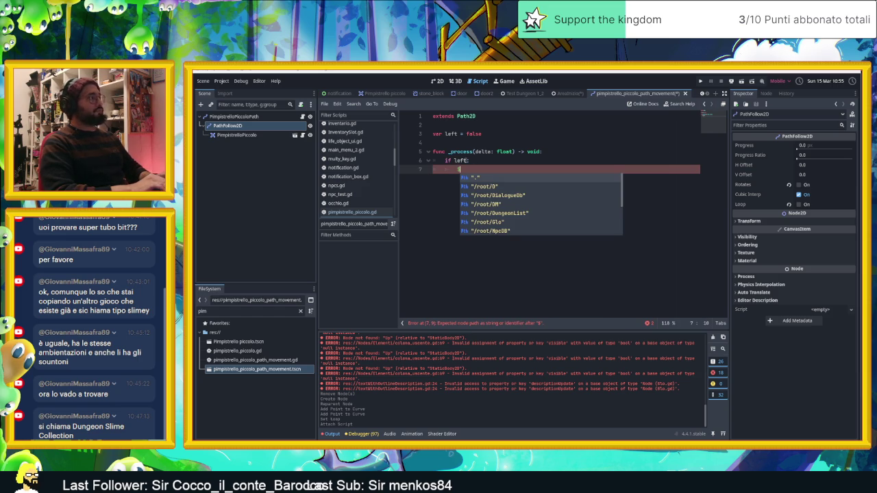
{"action": "type", "text": "PathFollow2D.pro"}
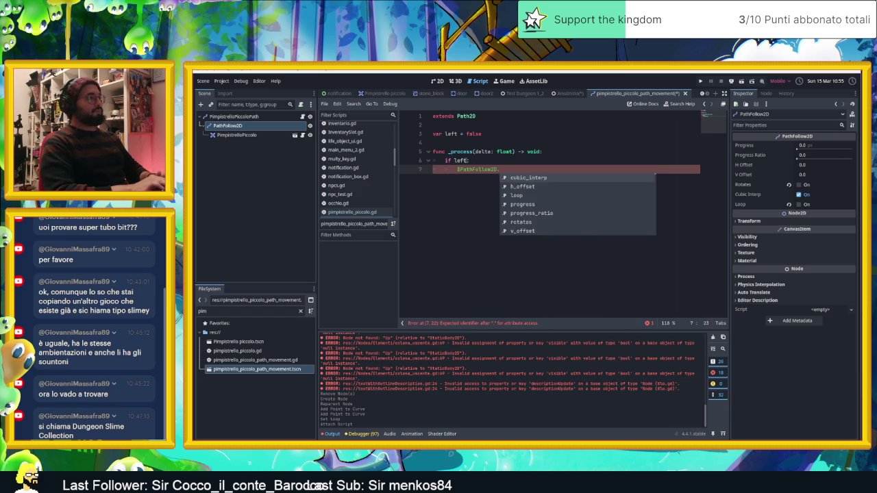
{"action": "key", "text": "Down"}
{"action": "key", "text": "Return"}
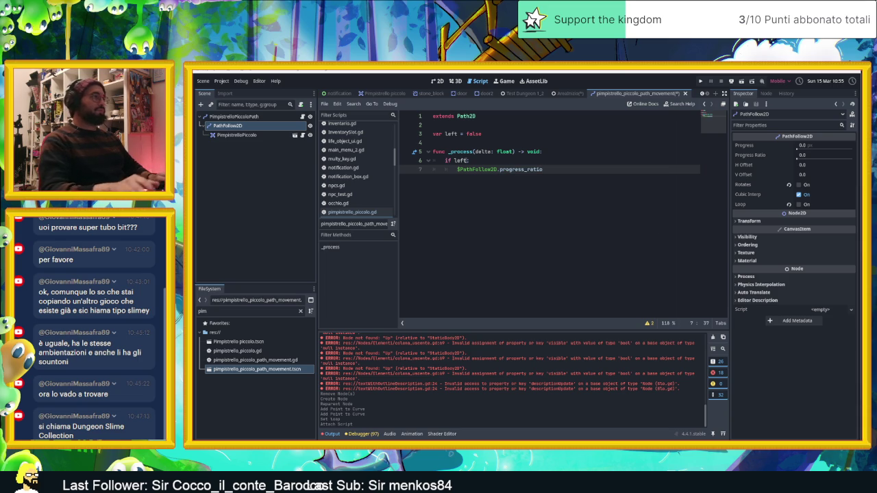
{"action": "type", "text": "+= delta"}
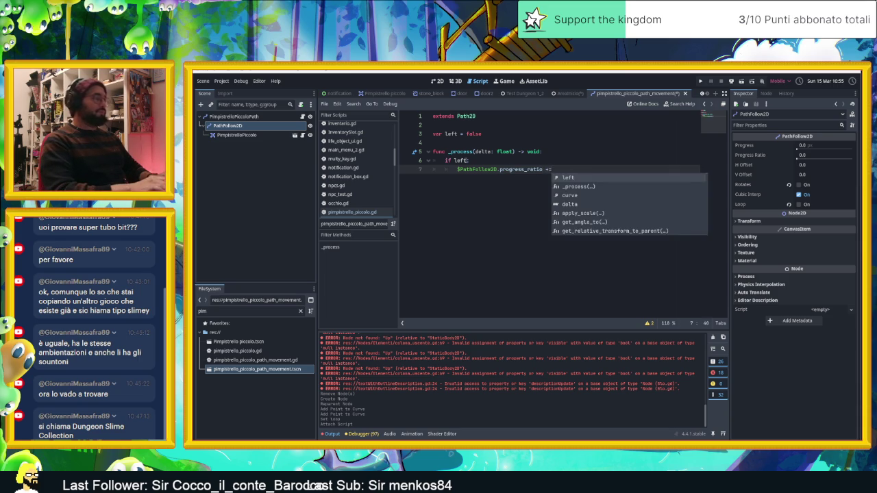
Step: Add an else branch with $PathFollow2D.progress_ratio -= delta
{"action": "key", "text": "Return"}
{"action": "key", "text": "Return"}
{"action": "type", "text": "else:"}
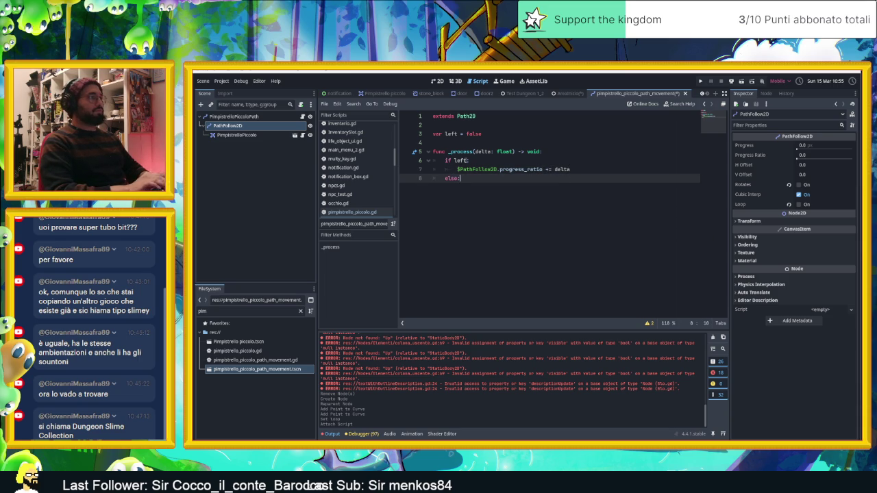
{"action": "key", "text": "Return"}
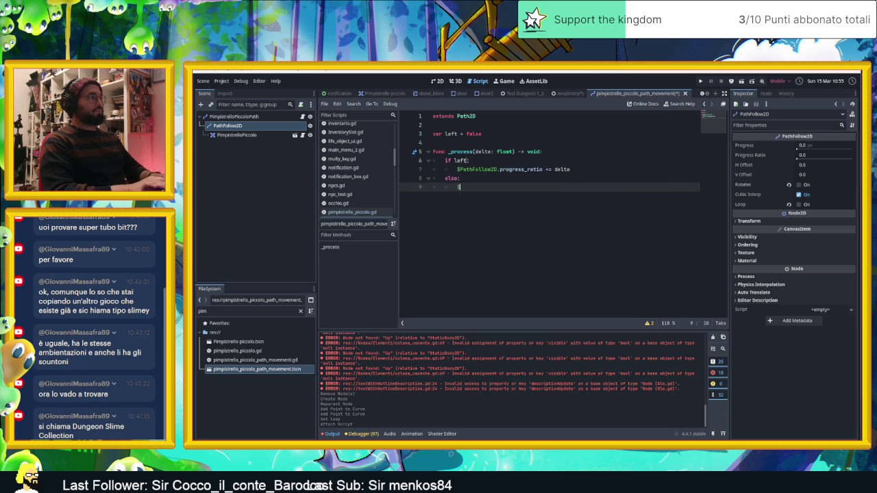
{"action": "type", "text": "$"}
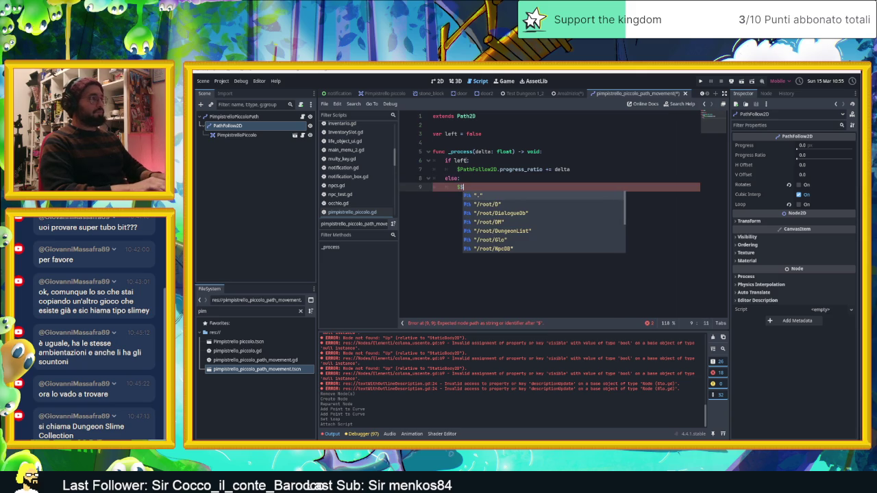
{"action": "key", "text": "BackSpace"}
{"action": "type", "text": "Pa"}
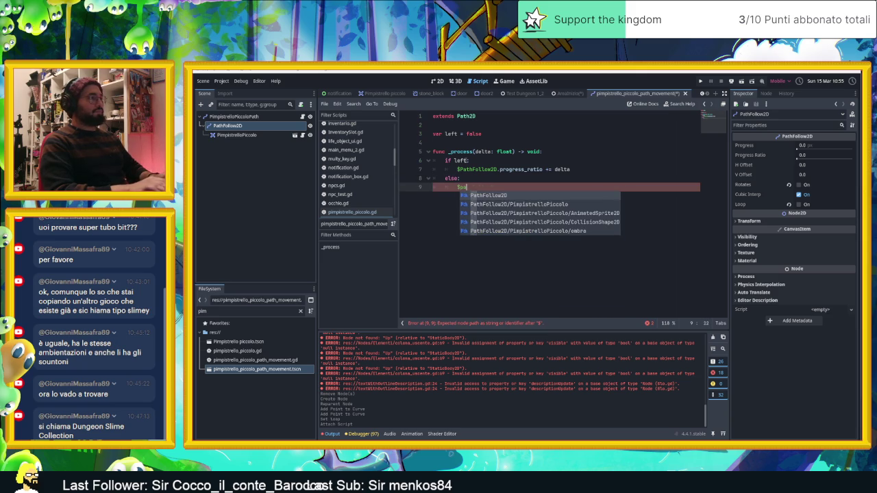
{"action": "key", "text": "Return"}
{"action": "type", "text": "pro"}
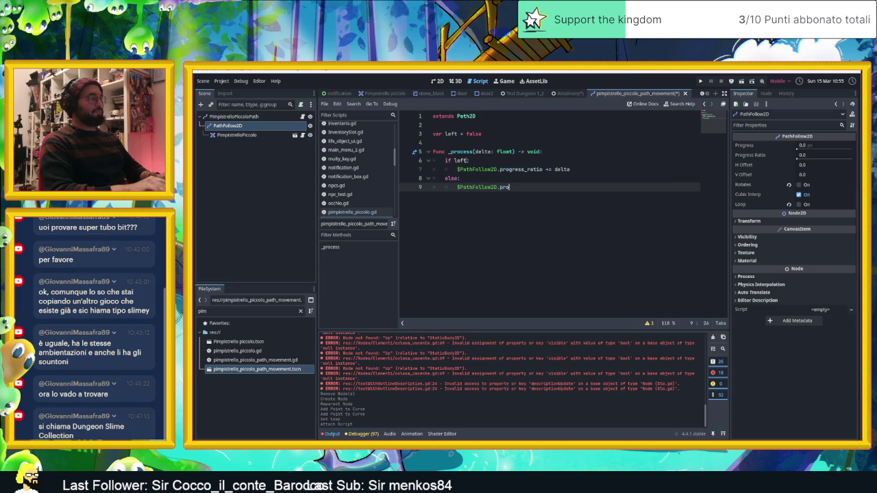
{"action": "type", "text": "frgres"}
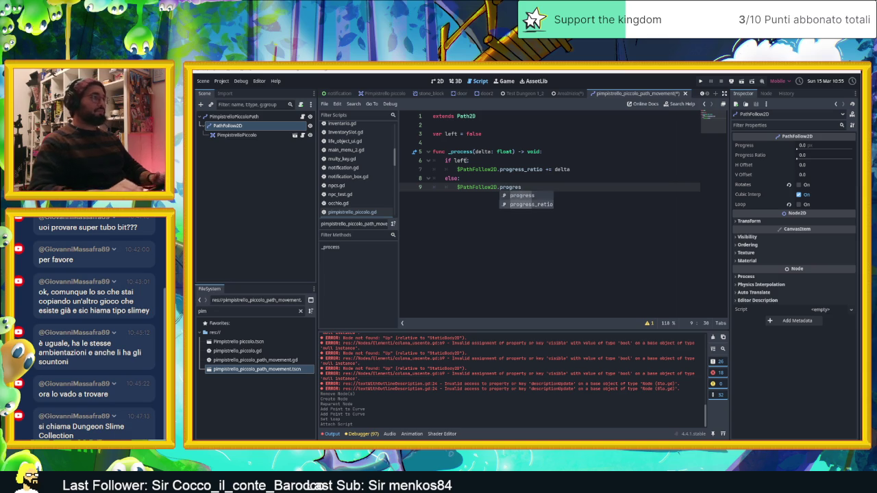
{"action": "key", "text": "Down"}
{"action": "key", "text": "Return"}
{"action": "type", "text": "-"}
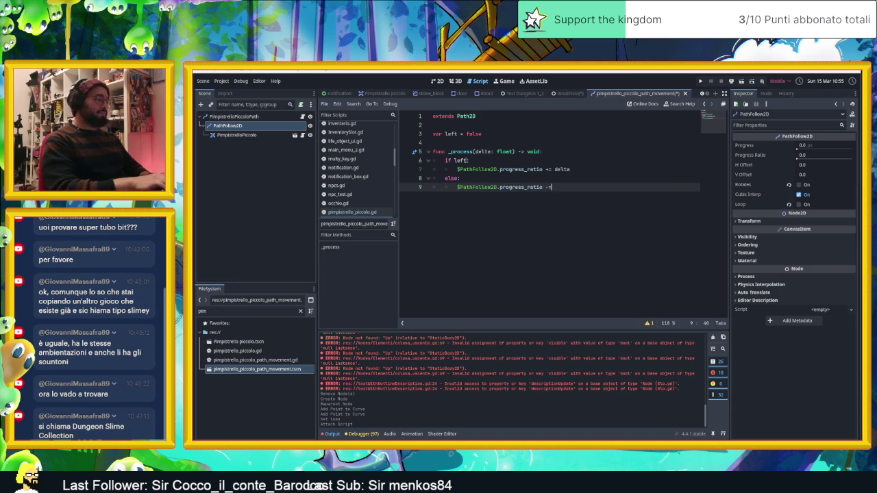
{"action": "type", "text": "= delta"}
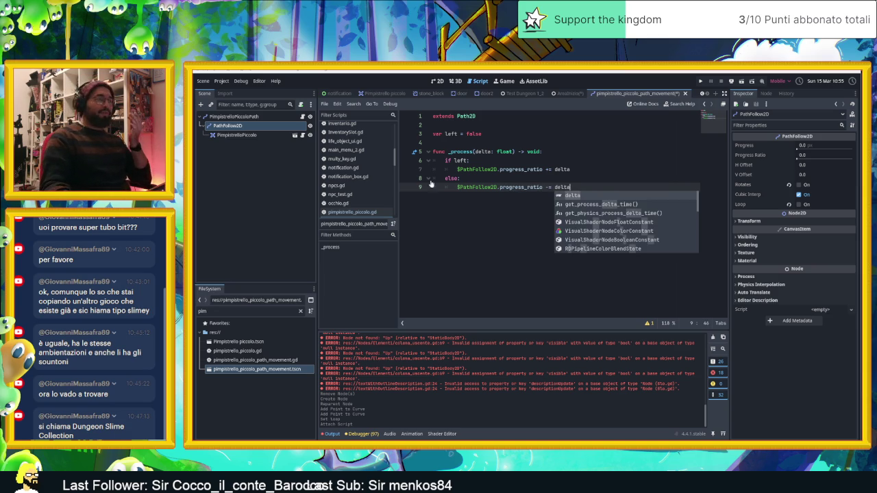
{"action": "key", "text": "Escape"}
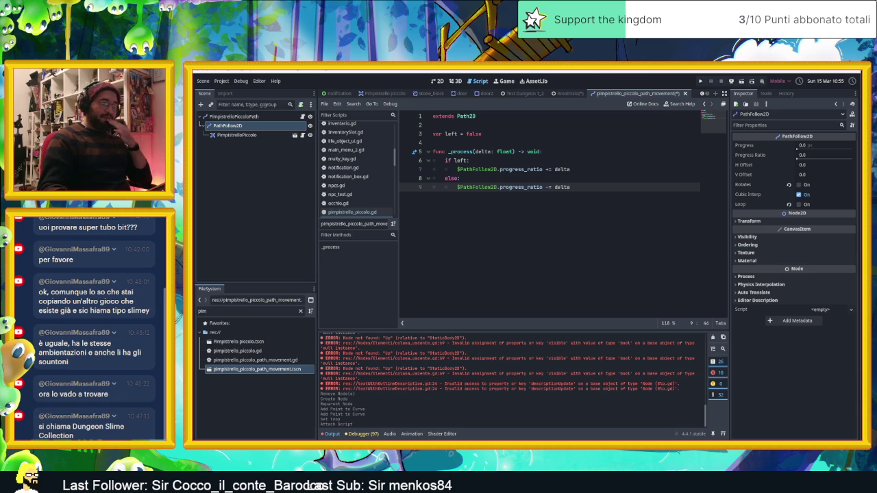
{"action": "key", "text": "alt+Tab"}
Step: Play Medieval Tavern 01.wav from the VLC playlist and minimize VLC
{"action": "scroll", "coordinate": [472, 211], "scroll_direction": "down", "scroll_amount": 10}
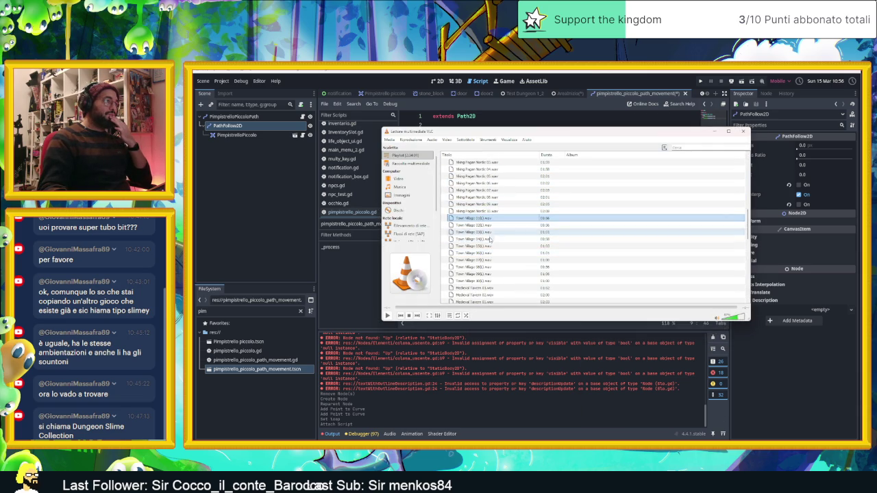
{"action": "scroll", "coordinate": [490, 233], "scroll_direction": "down", "scroll_amount": 1}
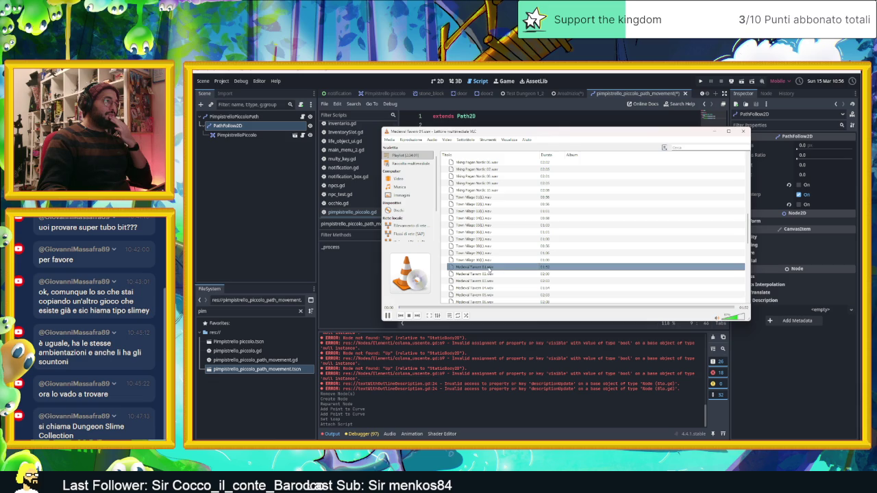
{"action": "left_click", "coordinate": [715, 131]}
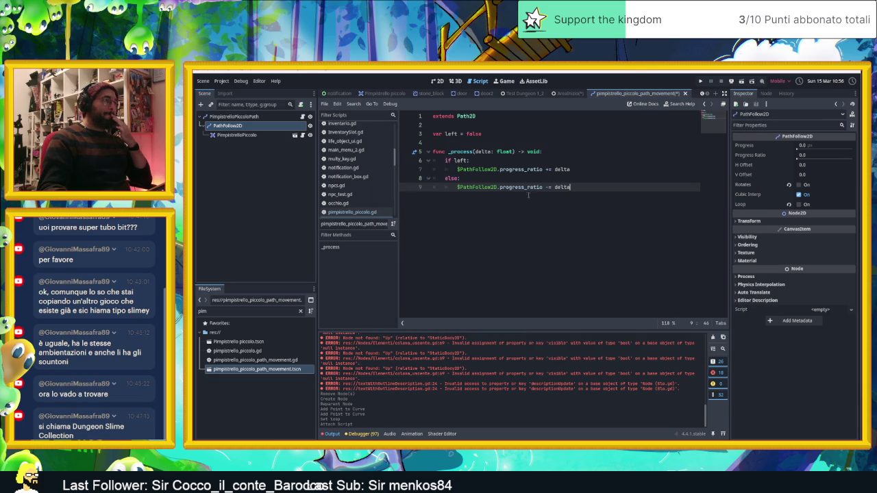
Step: Add 'if $PathFollow2D.progress_ratio == 0:' setting left = true
{"action": "key", "text": "Return"}
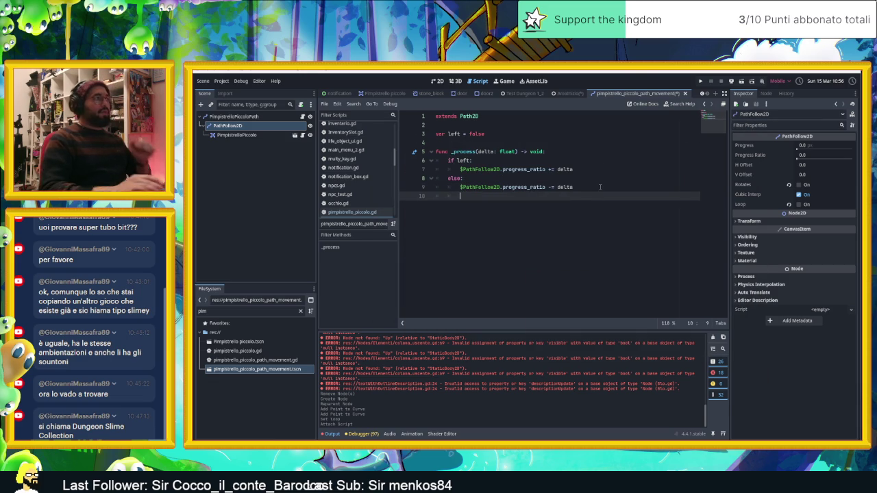
{"action": "type", "text": "$"}
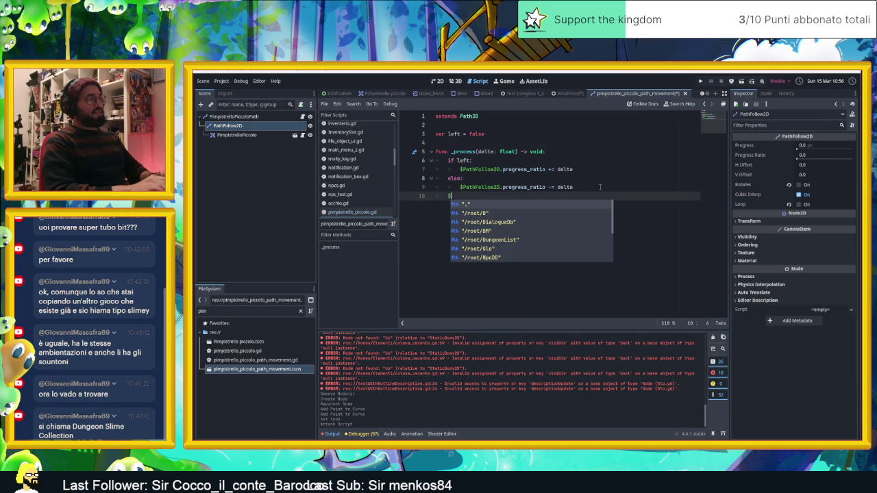
{"action": "type", "text": "prog"}
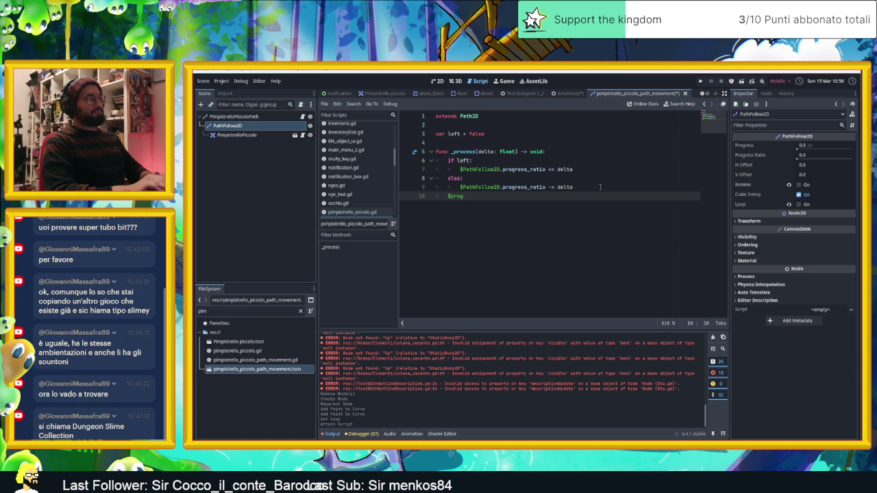
{"action": "type", "text": "Pat"}
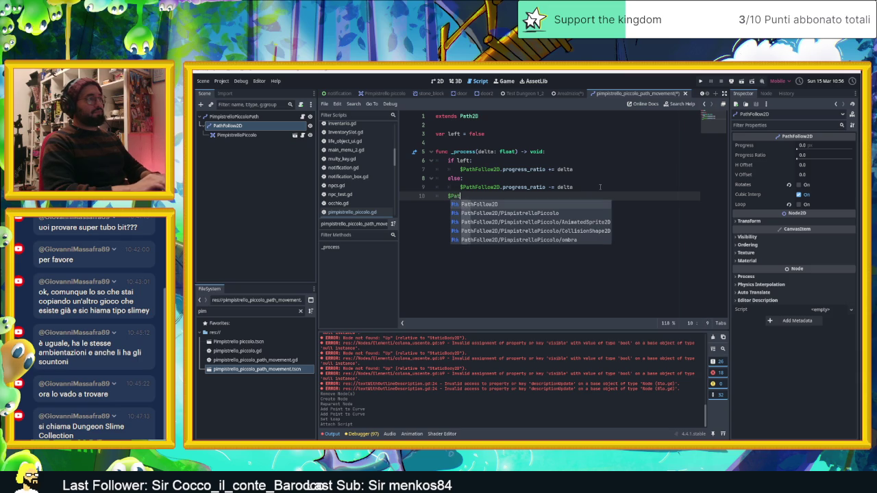
{"action": "key", "text": "Return"}
{"action": "type", "text": ".prog"}
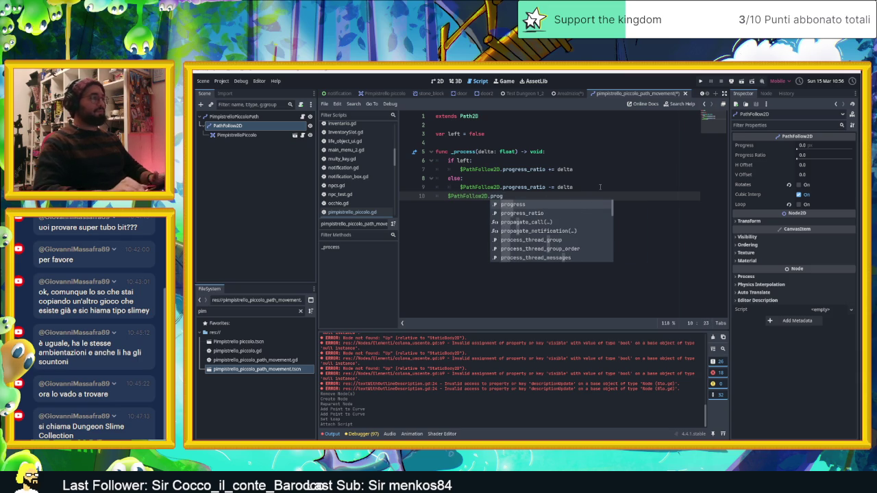
{"action": "key", "text": "Return"}
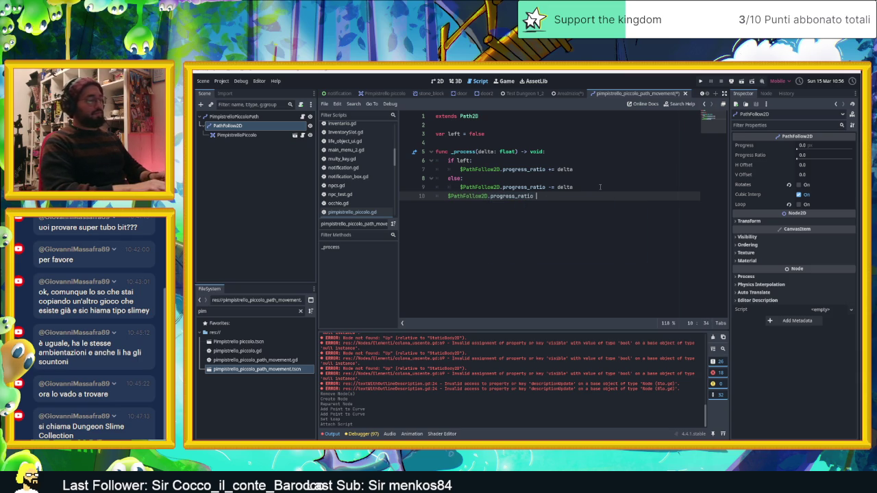
{"action": "type", "text": "== 0"}
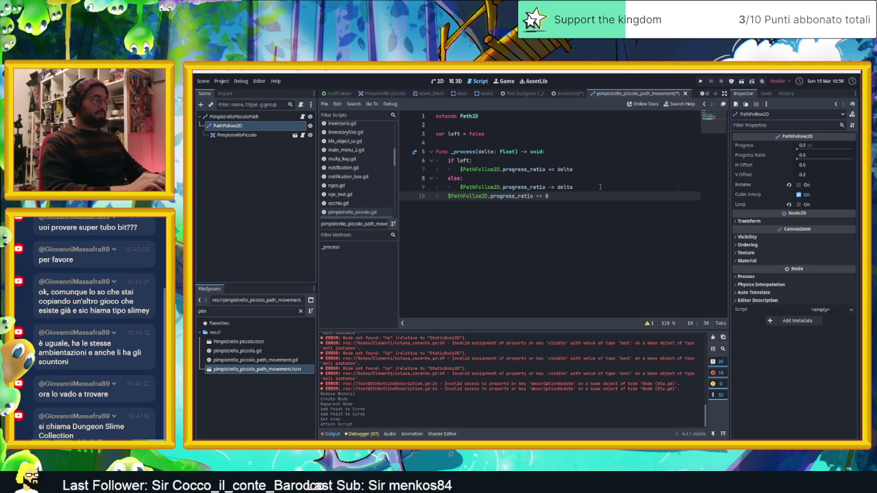
{"action": "type", "text": ":"}
{"action": "key", "text": "Return"}
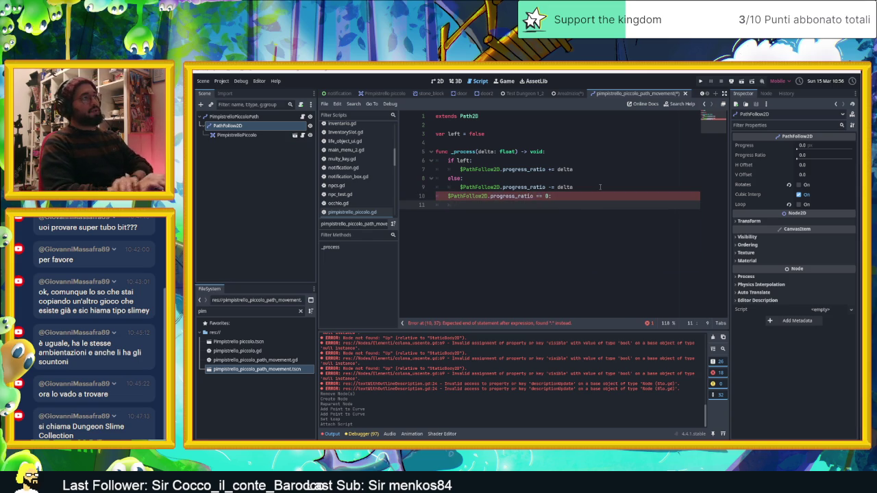
{"action": "type", "text": "left"}
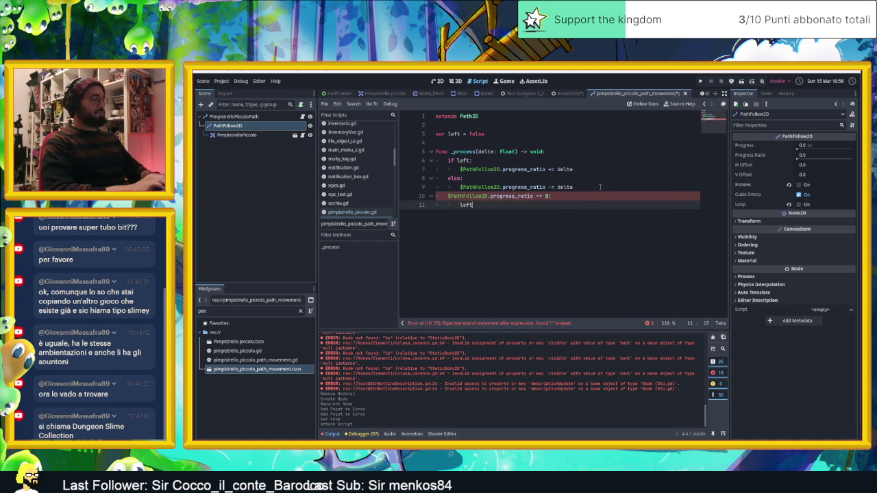
{"action": "type", "text": "= t"}
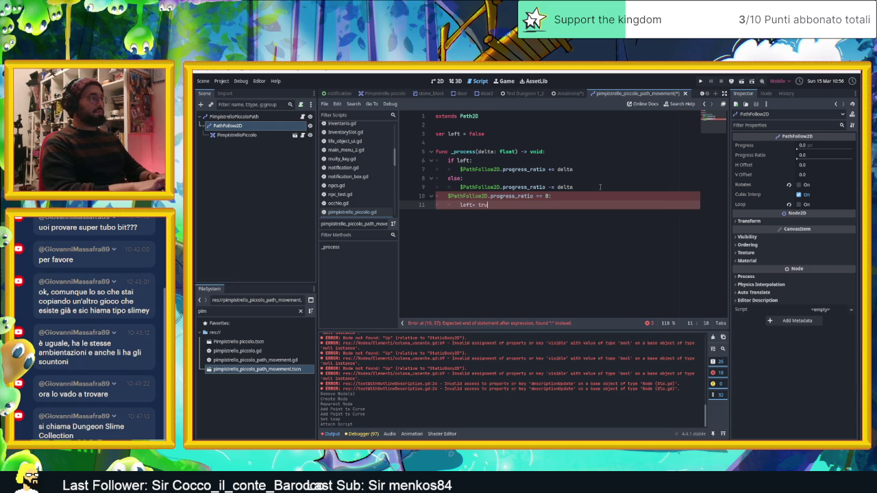
{"action": "type", "text": "ru"}
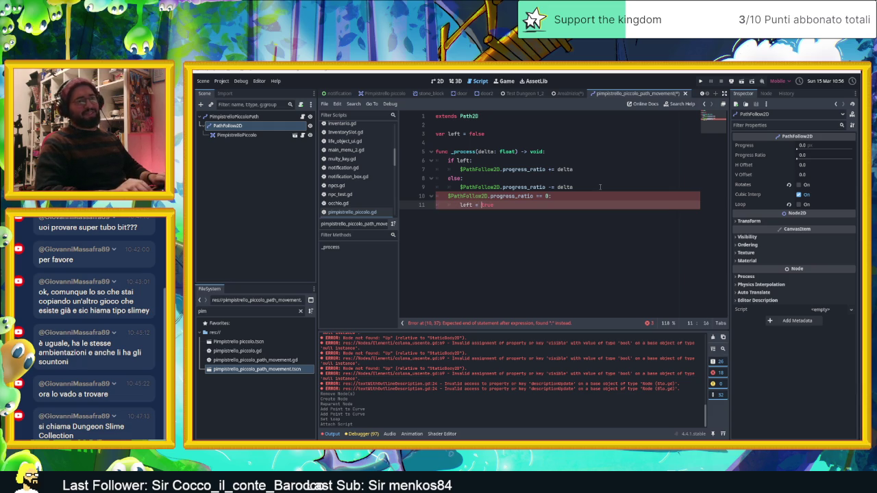
{"action": "key", "text": "Return"}
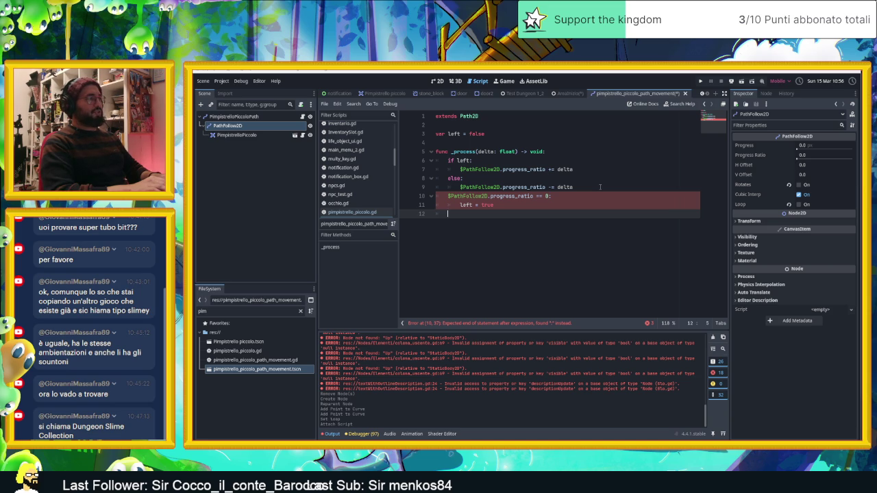
{"action": "key", "text": "Up"}
{"action": "key", "text": "Up"}
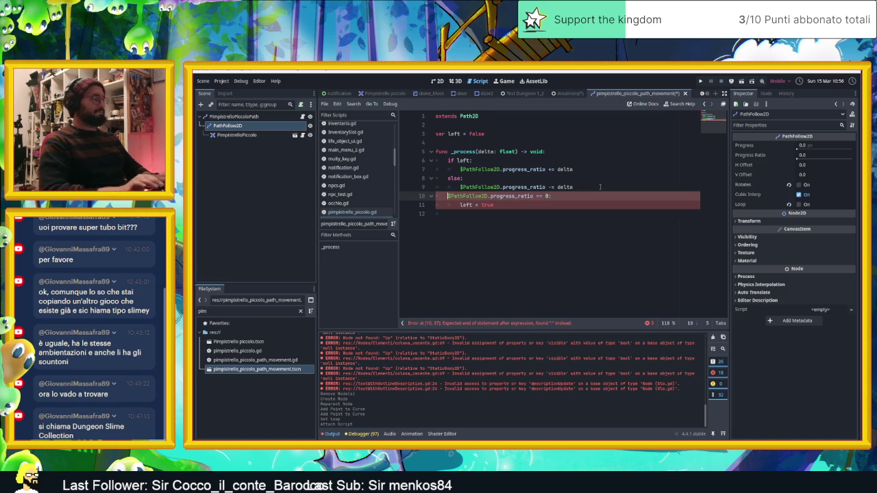
{"action": "type", "text": "if"}
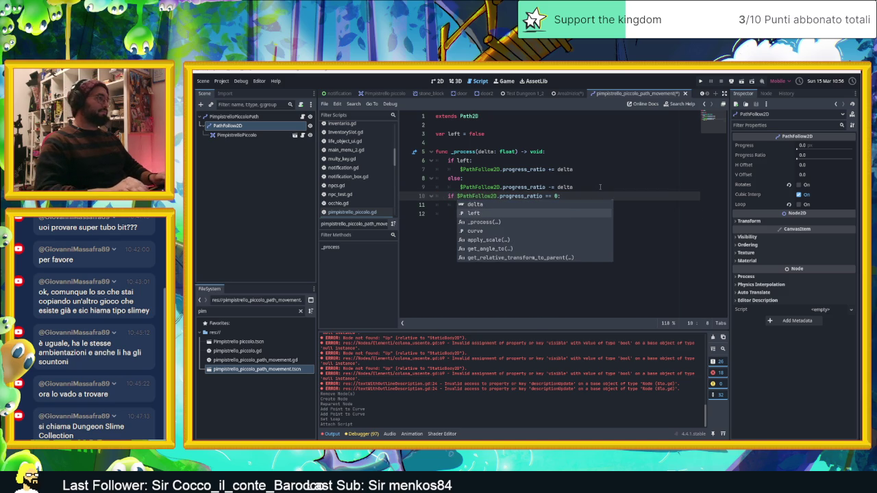
{"action": "left_click", "coordinate": [601, 186]}
Step: Duplicate the block as progress_ratio == 1 setting left = false, and save the script
{"action": "left_click", "coordinate": [583, 213]}
{"action": "key", "text": "shift+Up"}
{"action": "key", "text": "shift+Up"}
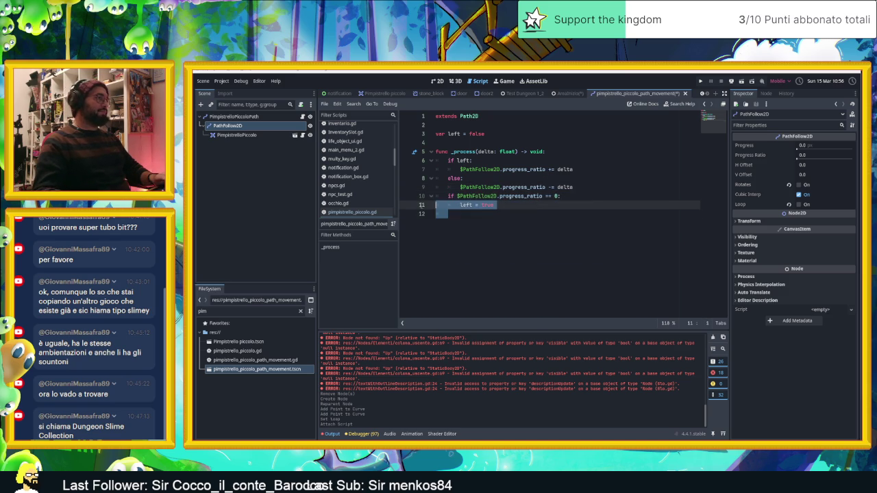
{"action": "left_click", "coordinate": [507, 221]}
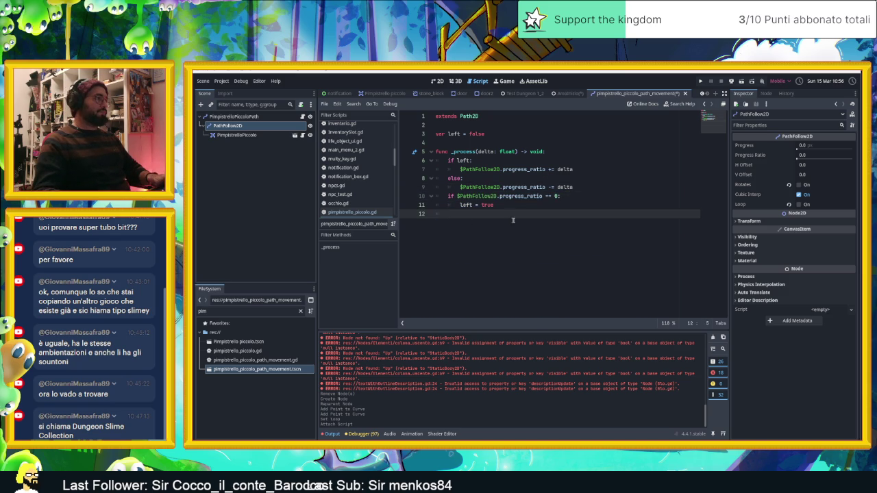
{"action": "type", "text": "if $PathFollow2D.progress_ratio == 0: \t\tleft = true"}
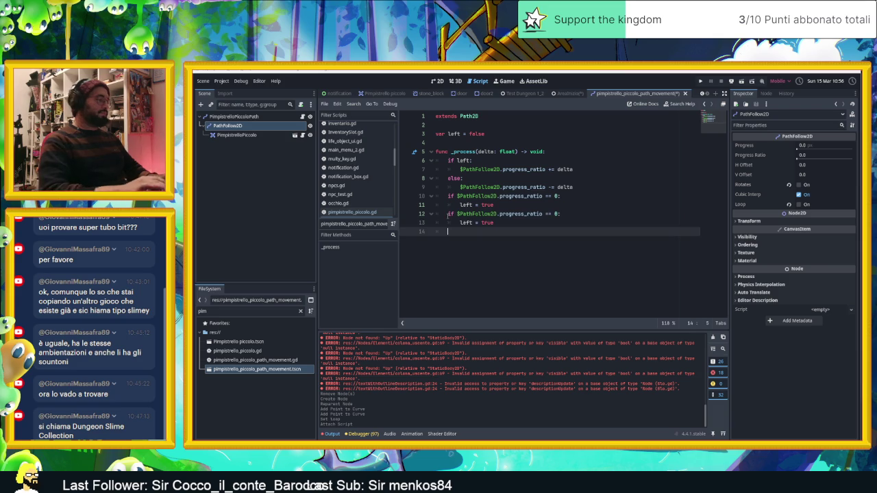
{"action": "double_click", "coordinate": [555, 214]}
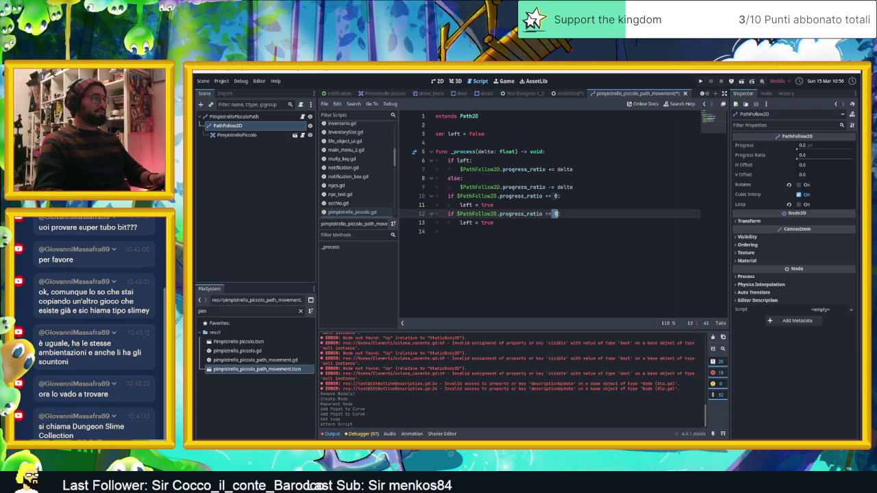
{"action": "type", "text": "1"}
{"action": "double_click", "coordinate": [487, 223]}
{"action": "type", "text": "false"}
{"action": "left_click", "coordinate": [521, 235]}
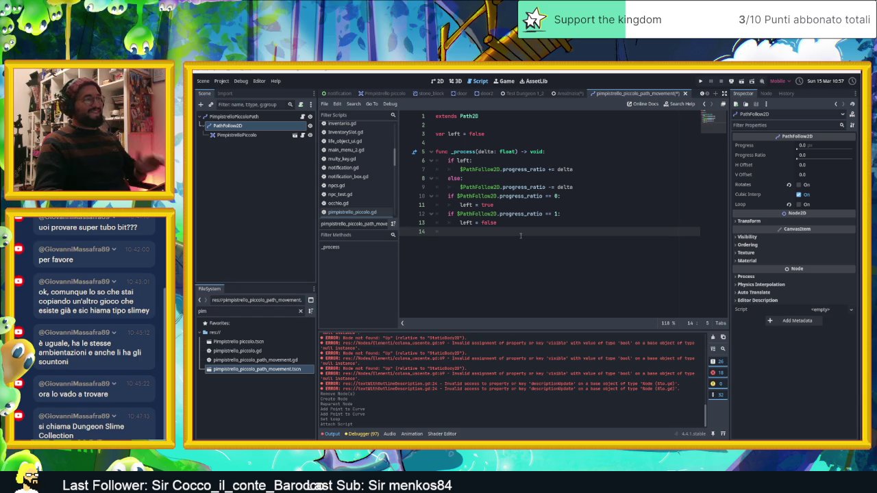
{"action": "key", "text": "ctrl+s"}
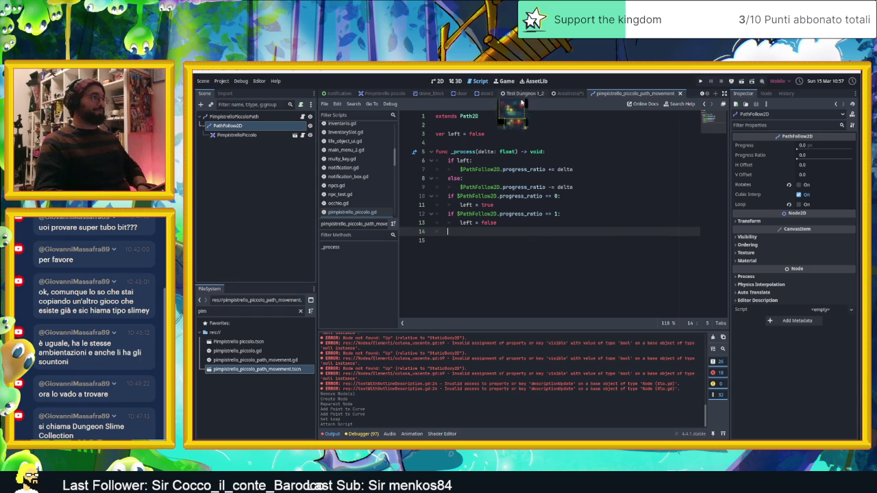
{"action": "left_click", "coordinate": [566, 93]}
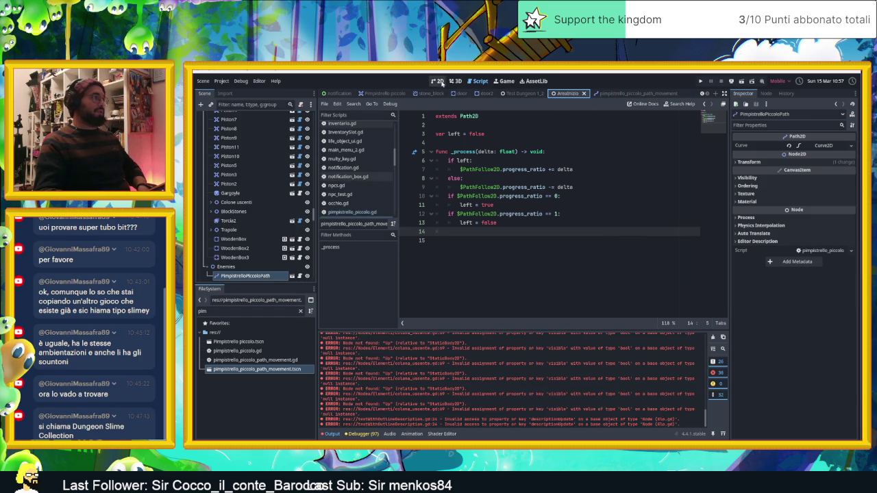
{"action": "left_click", "coordinate": [439, 82]}
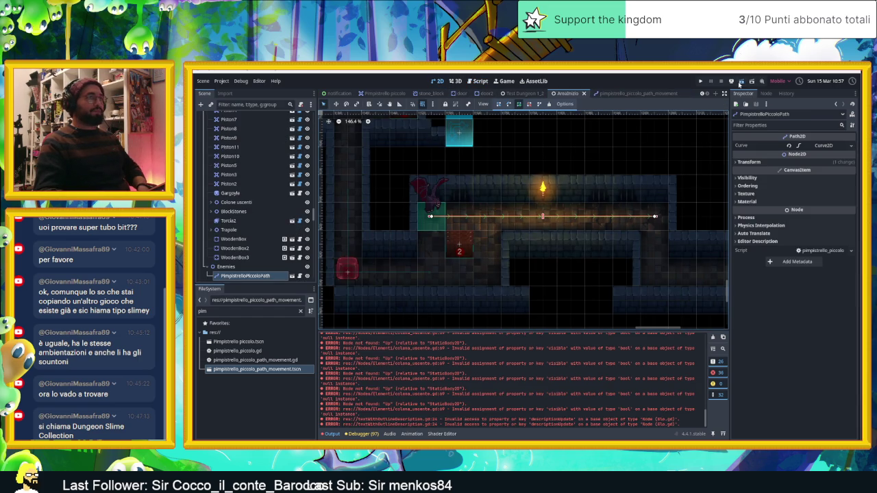
{"action": "key", "text": "F5"}
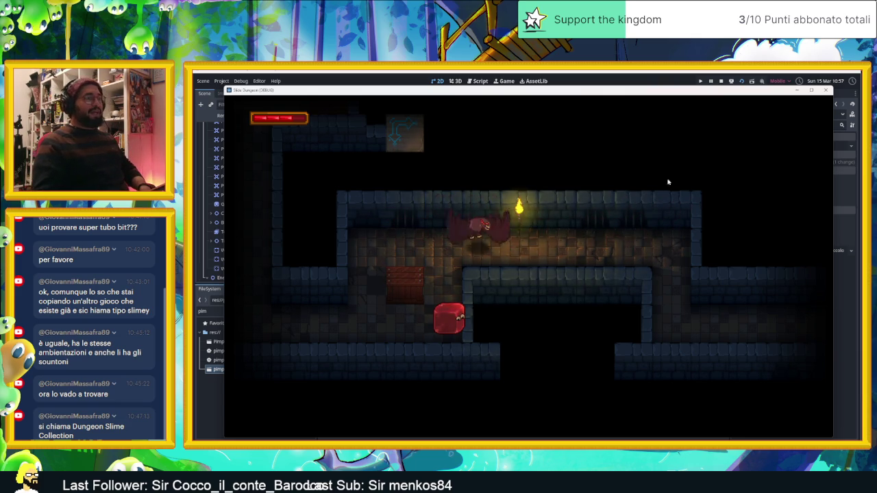
{"action": "left_click", "coordinate": [721, 80]}
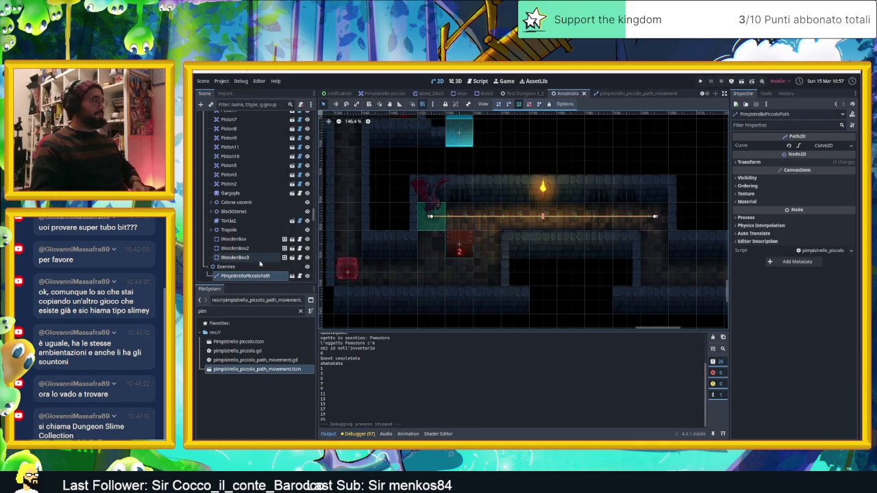
Step: Add another bat path instance under Enemies in the lower corridor
{"action": "left_click", "coordinate": [226, 266]}
{"action": "left_click_drag", "start_coordinate": [544, 270], "coordinate": [389, 223]}
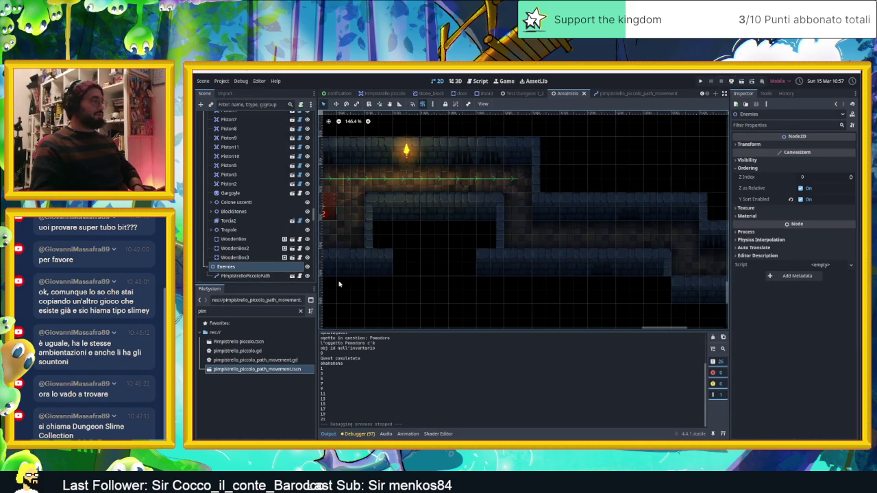
{"action": "mouse_move", "coordinate": [256, 373]}
{"action": "left_mouse_down"}
{"action": "mouse_move", "coordinate": [288, 366]}
{"action": "mouse_move", "coordinate": [542, 243]}
{"action": "mouse_move", "coordinate": [532, 237]}
{"action": "left_mouse_up"}
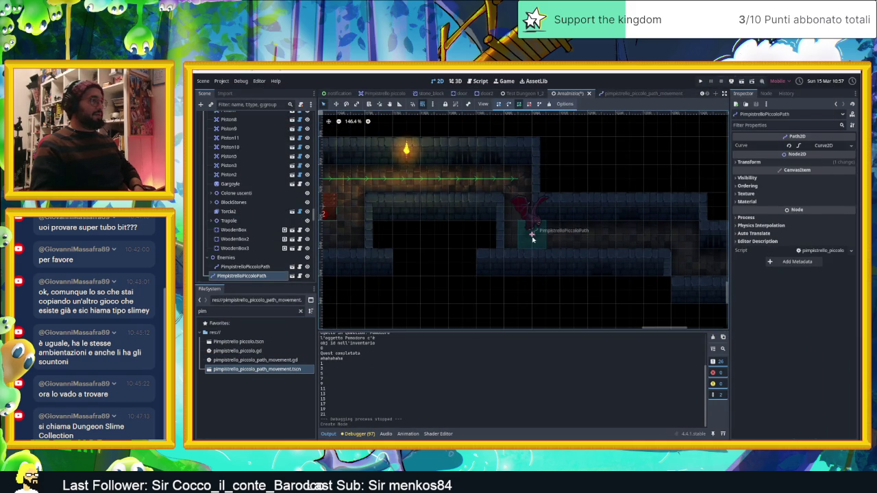
{"action": "left_click", "coordinate": [531, 236]}
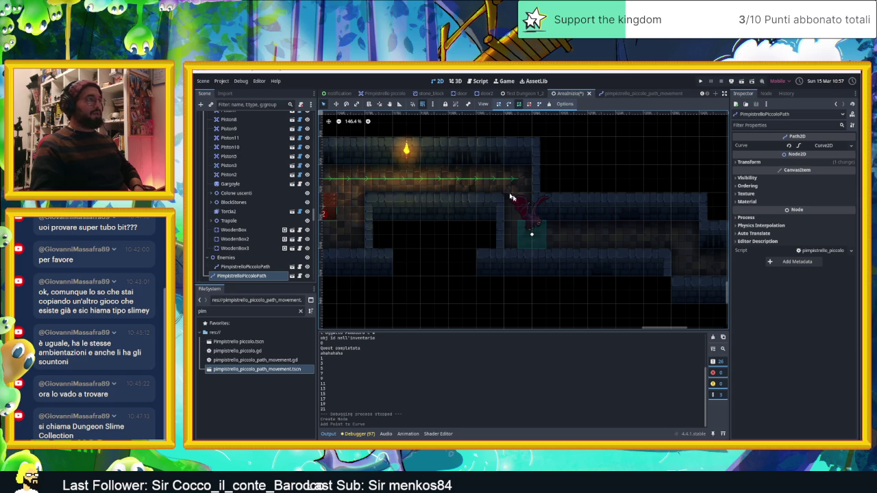
Step: Reposition the new bat path with the Move tool, undoing stray points
{"action": "left_click", "coordinate": [337, 104]}
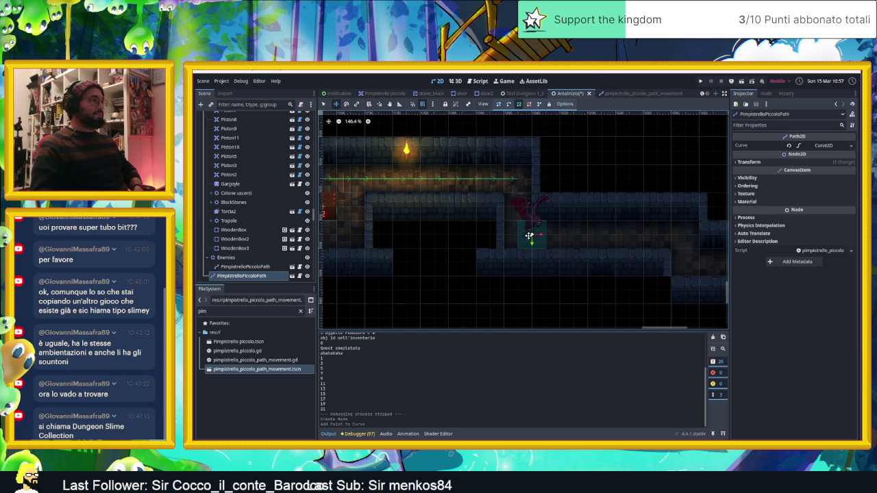
{"action": "left_click_drag", "start_coordinate": [530, 237], "coordinate": [642, 236]}
{"action": "key", "text": "ctrl+z"}
{"action": "key", "text": "ctrl+z"}
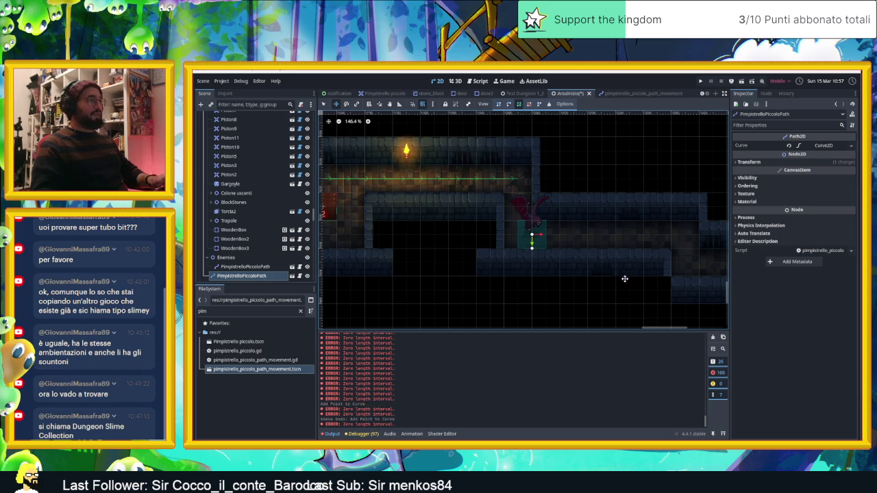
{"action": "left_click_drag", "start_coordinate": [530, 235], "coordinate": [483, 281]}
{"action": "left_click_drag", "start_coordinate": [576, 231], "coordinate": [563, 232]}
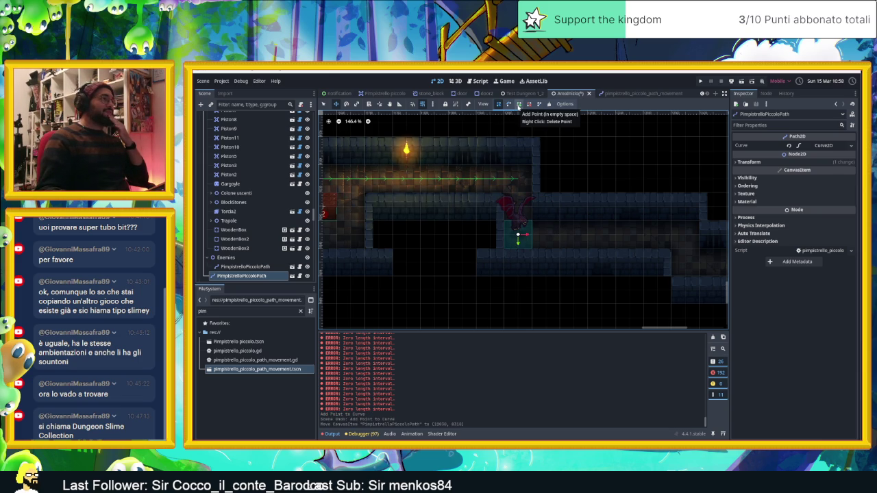
Step: Add the path's end point to the right and save the level
{"action": "left_click", "coordinate": [338, 107]}
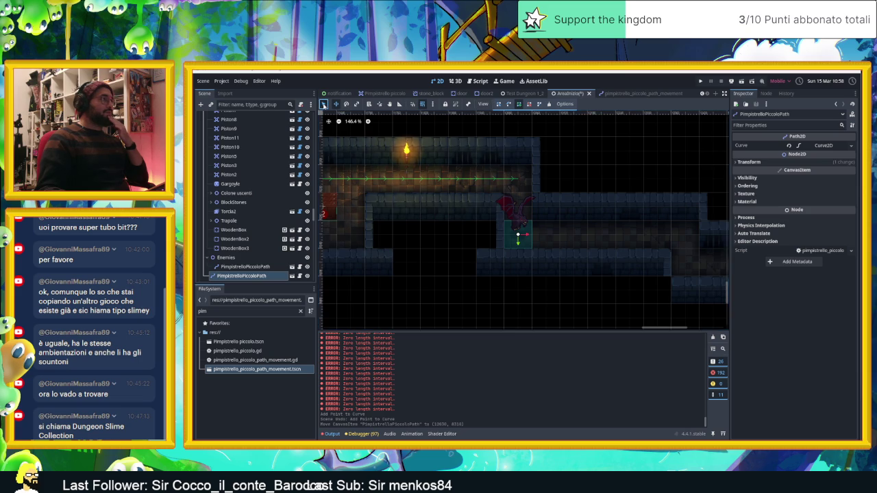
{"action": "left_click", "coordinate": [603, 235]}
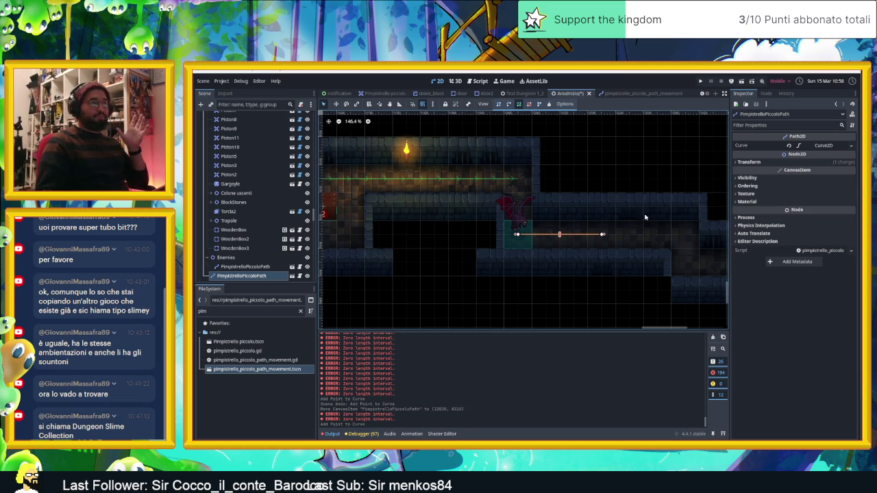
{"action": "key", "text": "ctrl+s"}
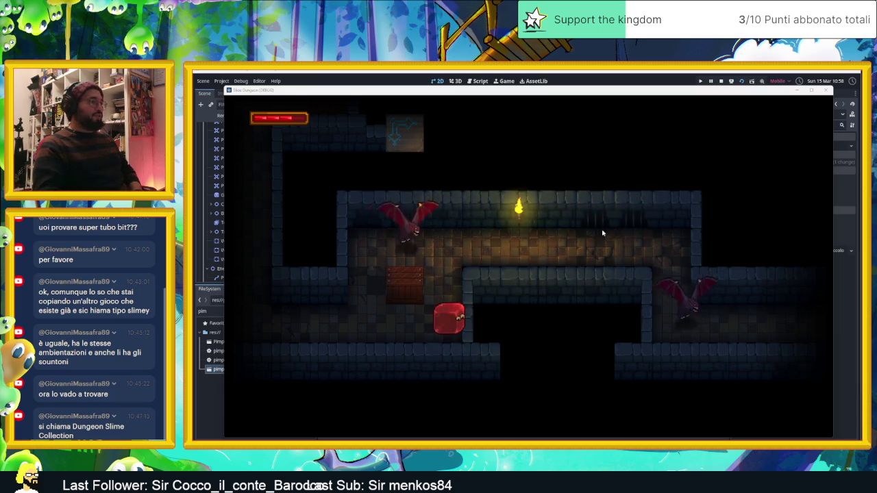
{"action": "key", "text": "Up"}
{"action": "key", "text": "Down"}
{"action": "key", "text": "Up"}
{"action": "key", "text": "Right"}
{"action": "key", "text": "Down"}
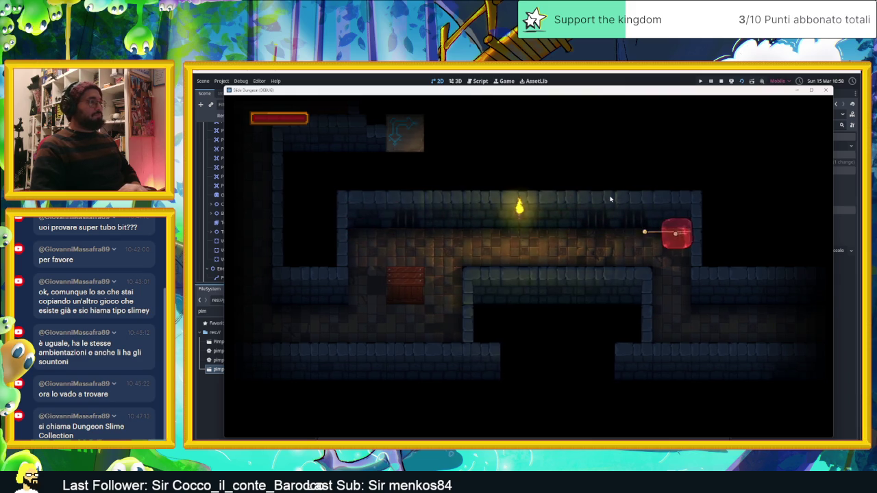
{"action": "left_click", "coordinate": [721, 81]}
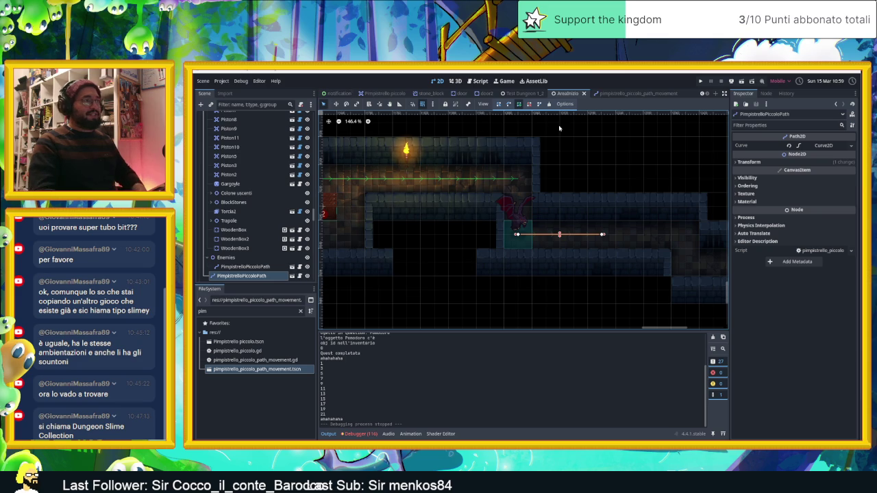
Step: In the pimpistrello_piccolo_path_movement script, add a blank line after left = true, then inspect PimpistrelloPiccolo's transform
{"action": "left_click", "coordinate": [605, 96]}
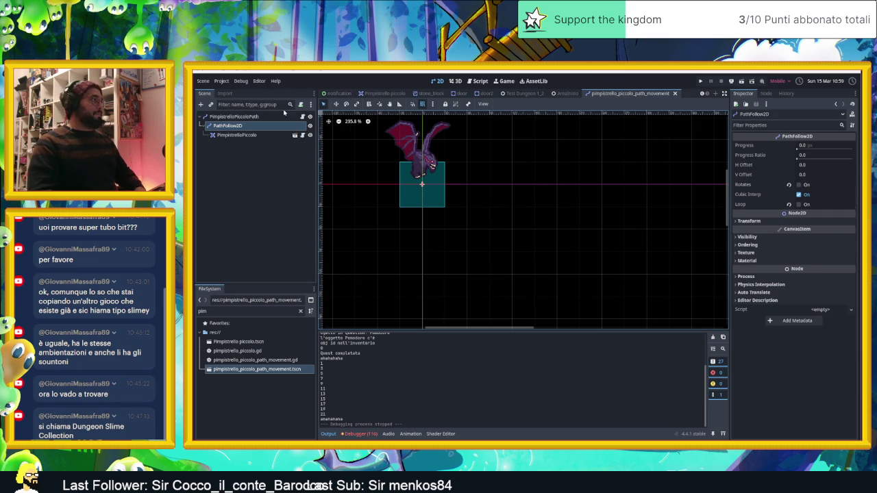
{"action": "left_click", "coordinate": [302, 117]}
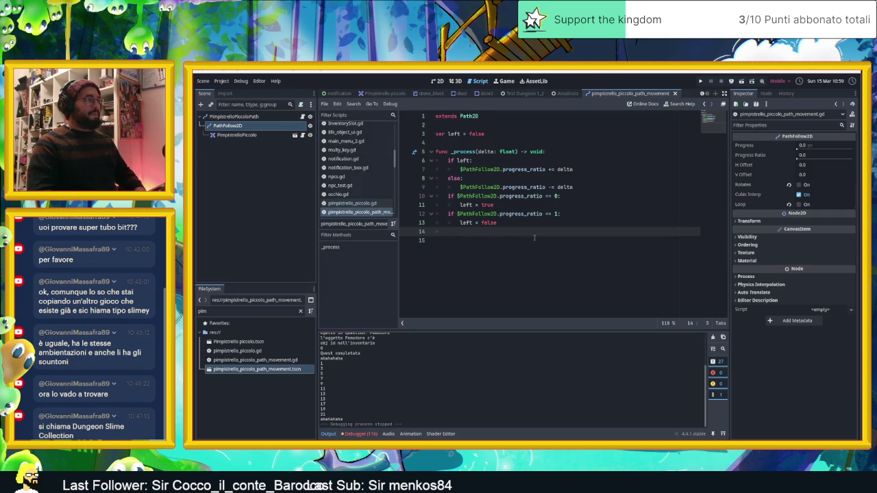
{"action": "left_click", "coordinate": [540, 205]}
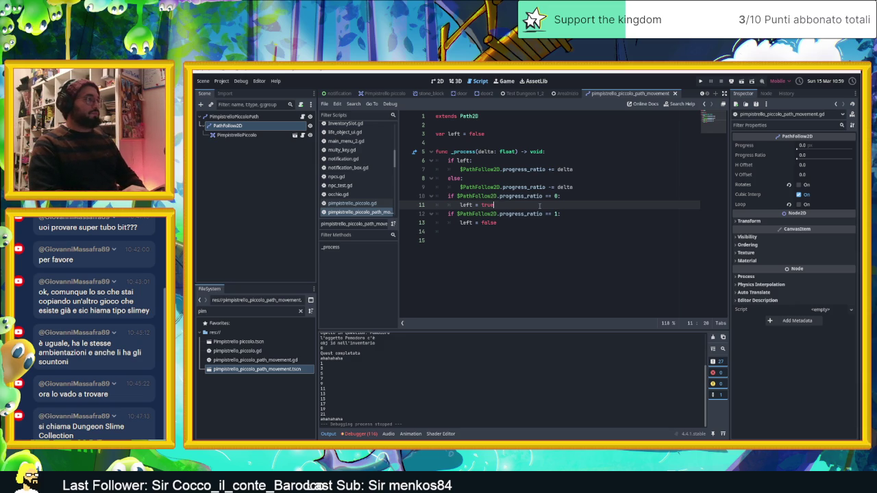
{"action": "key", "text": "Return"}
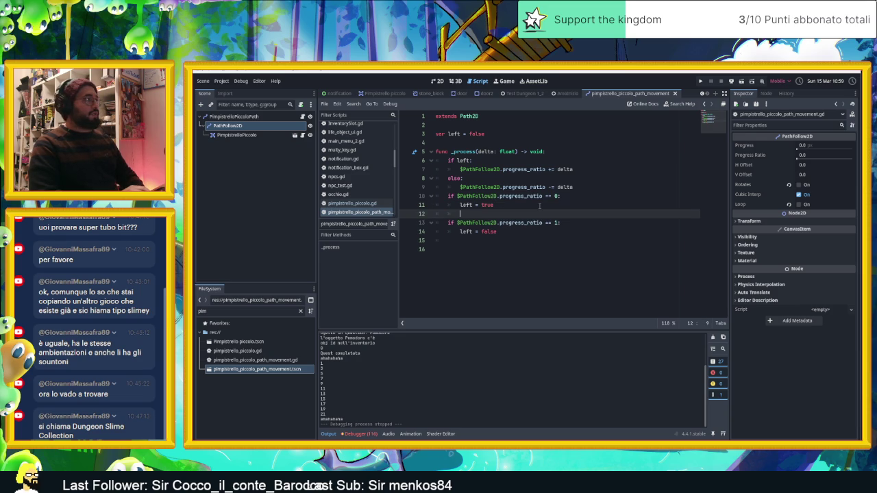
{"action": "left_click", "coordinate": [253, 136]}
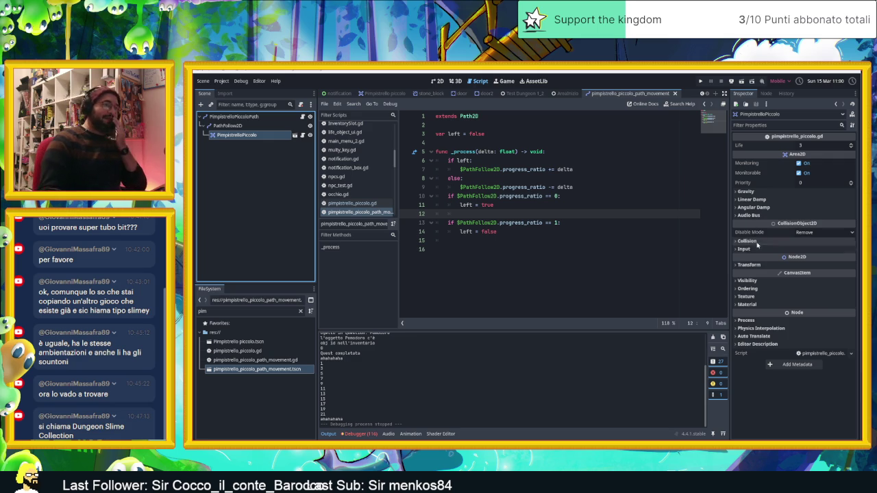
{"action": "left_click", "coordinate": [754, 265]}
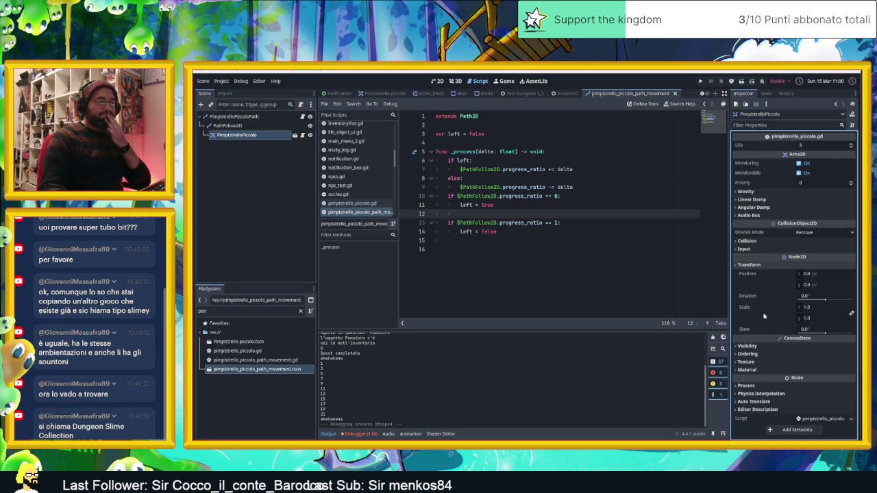
{"action": "left_click", "coordinate": [754, 265]}
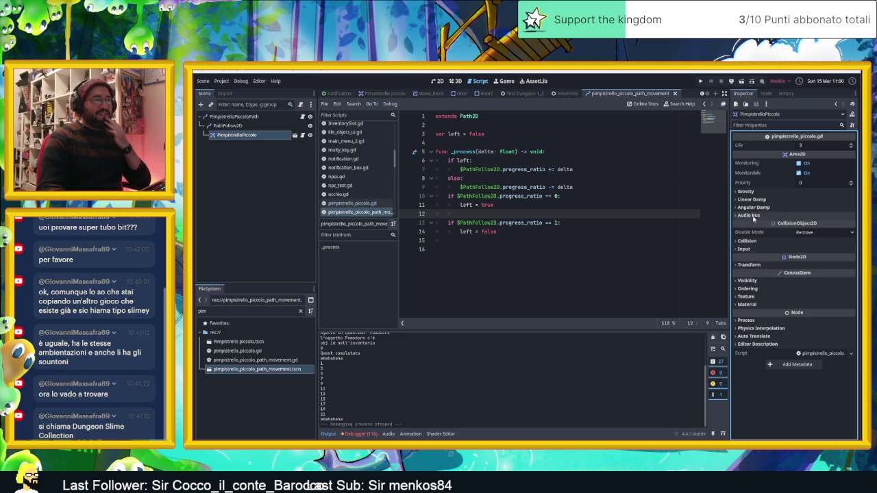
{"action": "mouse_move", "coordinate": [760, 236]}
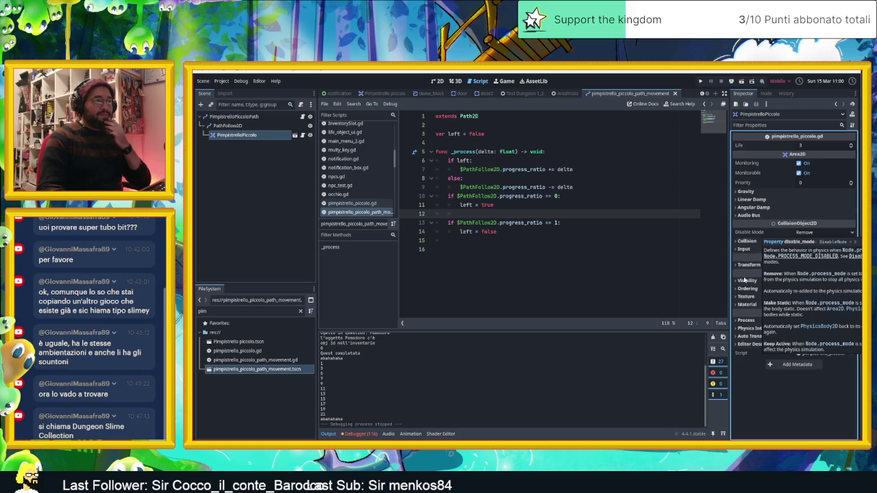
{"action": "left_click", "coordinate": [739, 306]}
{"action": "left_click", "coordinate": [740, 305]}
{"action": "left_click", "coordinate": [742, 296]}
{"action": "left_click", "coordinate": [743, 296]}
{"action": "left_click", "coordinate": [744, 289]}
{"action": "left_click", "coordinate": [744, 288]}
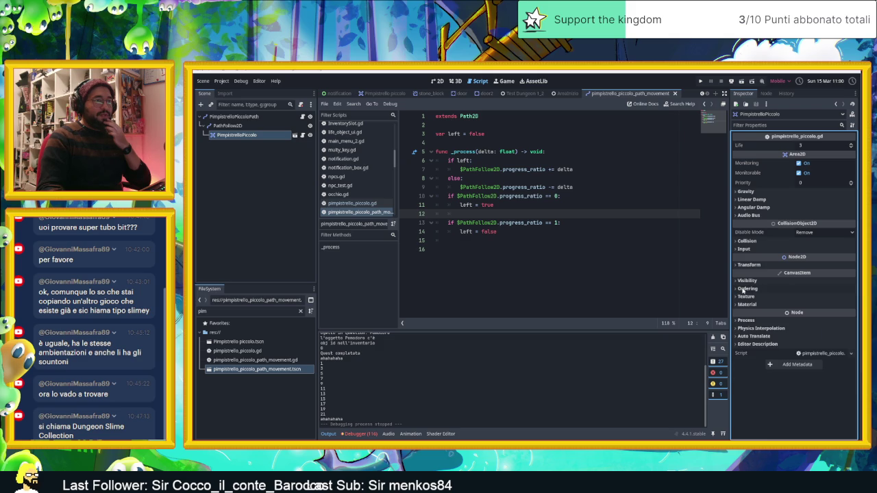
{"action": "left_click", "coordinate": [747, 281]}
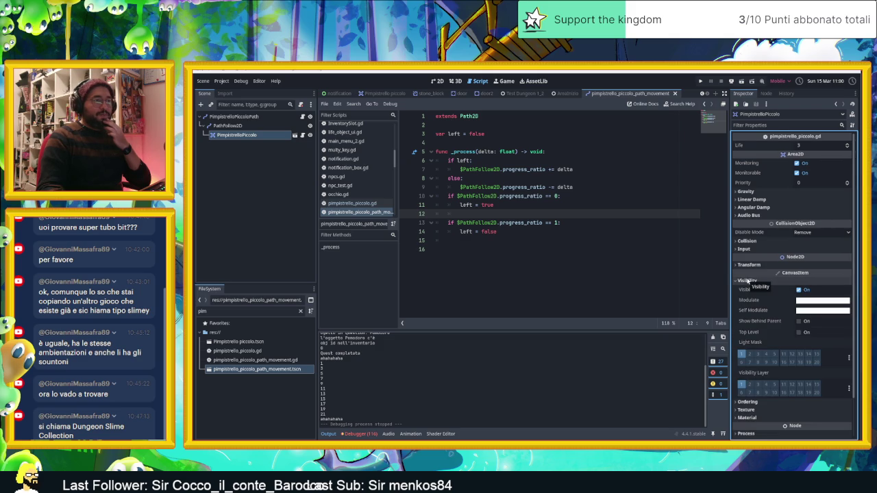
{"action": "left_click", "coordinate": [747, 281]}
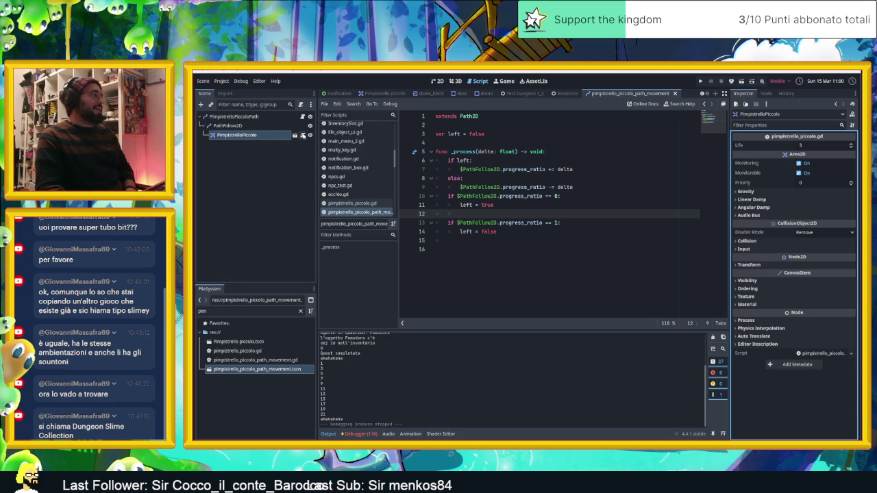
{"action": "left_click", "coordinate": [303, 135]}
Step: Add a new func flipMe() declaration at the end of the bat script
{"action": "scroll", "coordinate": [578, 269], "scroll_direction": "down", "scroll_amount": 5}
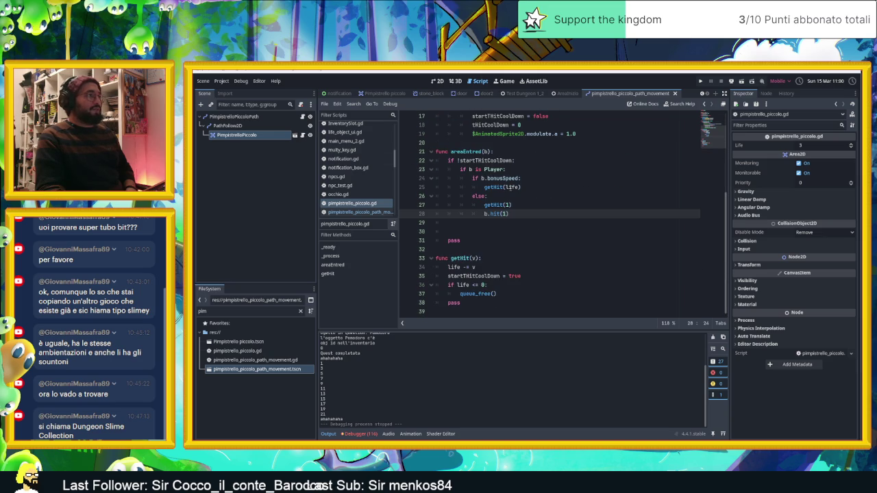
{"action": "scroll", "coordinate": [575, 222], "scroll_direction": "up", "scroll_amount": 5}
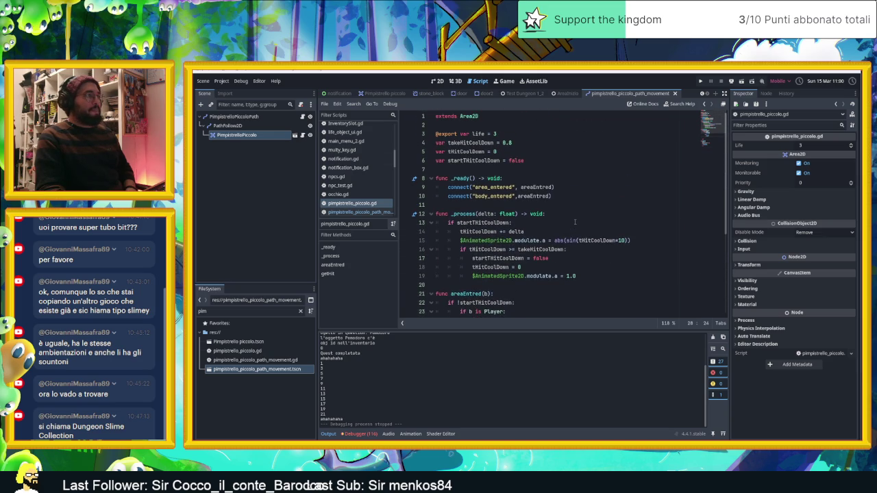
{"action": "scroll", "coordinate": [575, 222], "scroll_direction": "down", "scroll_amount": 5}
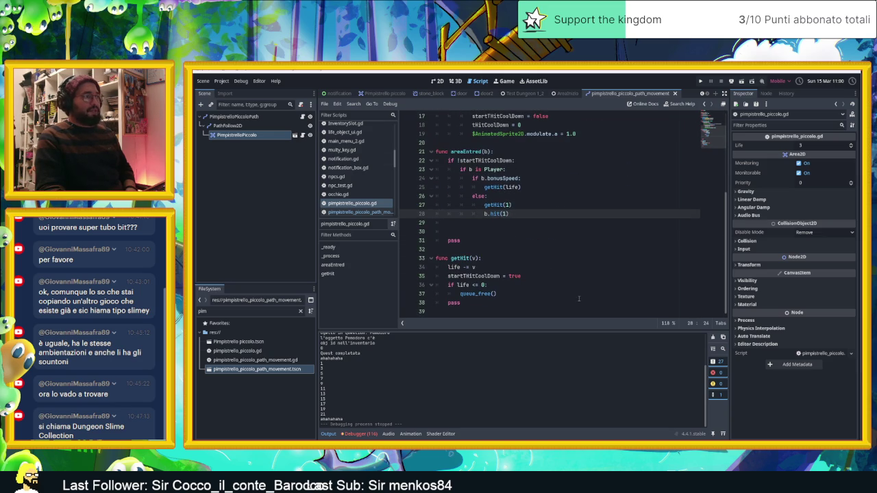
{"action": "left_click", "coordinate": [550, 308]}
{"action": "key", "text": "Return"}
{"action": "type", "text": "fu"}
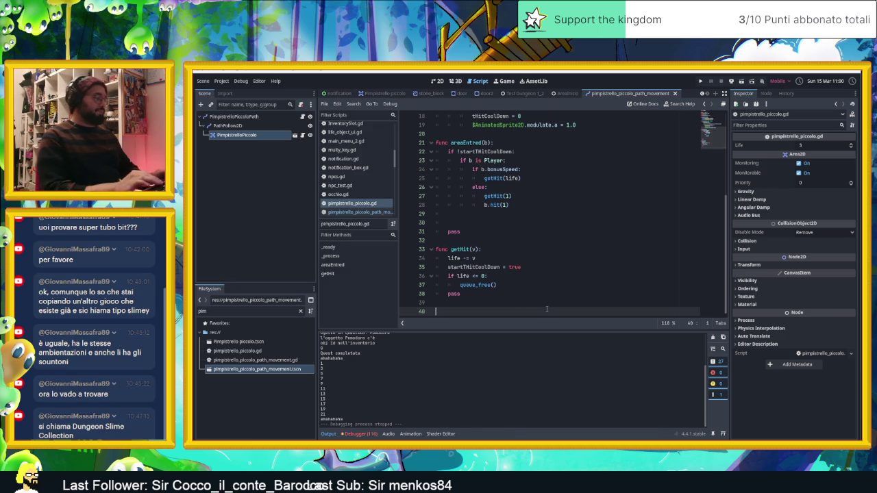
{"action": "type", "text": "nc flip"}
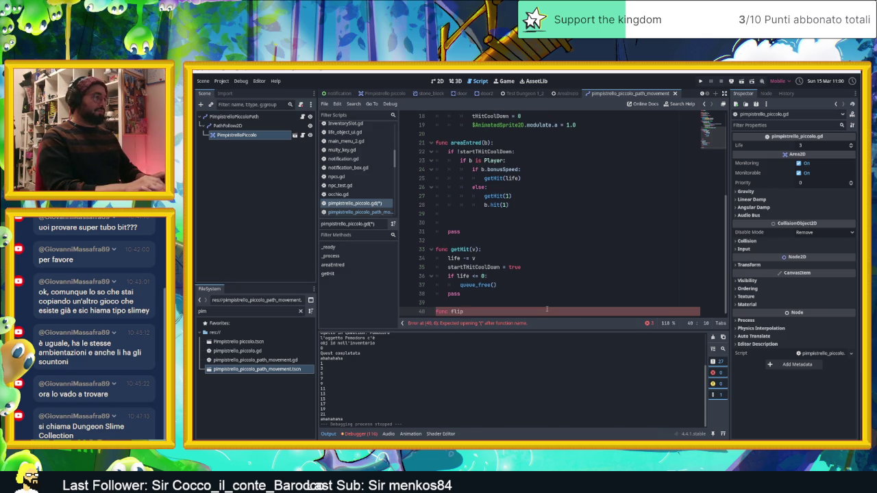
{"action": "type", "text": "Me()"}
{"action": "key", "text": "Return"}
{"action": "key", "text": "Return"}
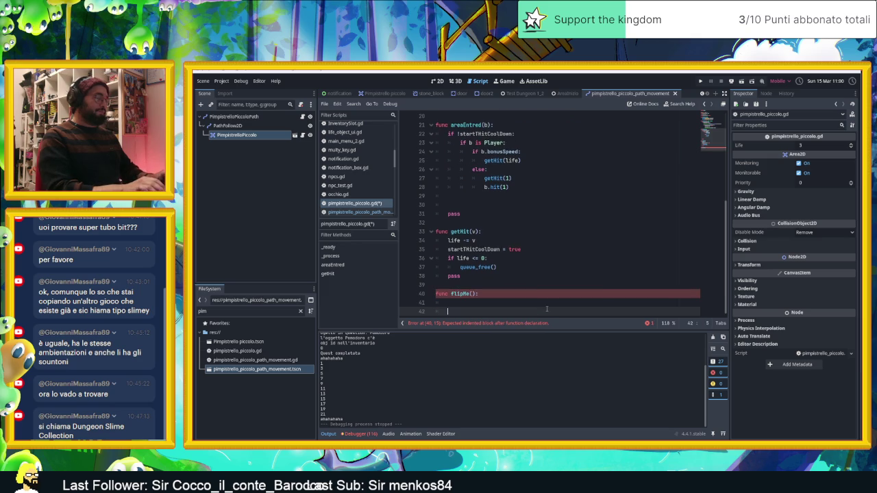
Step: Write a pass placeholder and the line $AnimatedSprite2D.flip_h = true inside flipMe
{"action": "type", "text": "pass"}
{"action": "key", "text": "Up"}
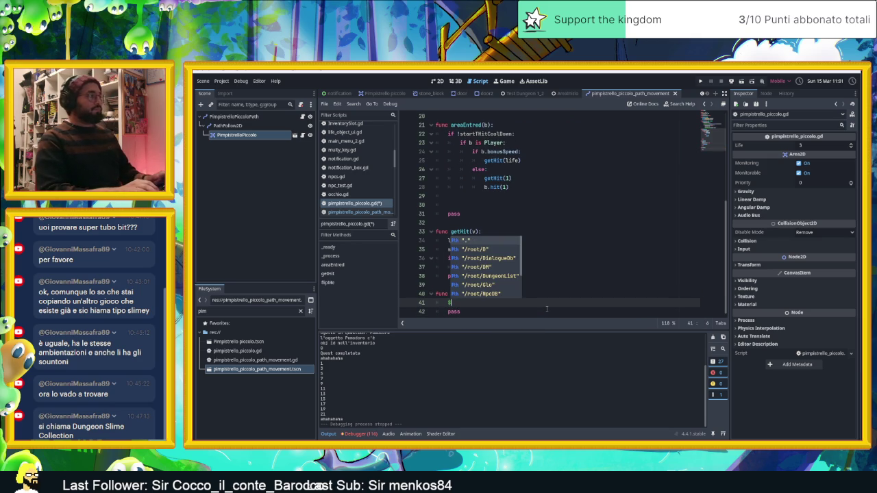
{"action": "type", "text": "ani"}
{"action": "key", "text": "Return"}
{"action": "type", "text": ".fli"}
{"action": "key", "text": "Return"}
{"action": "type", "text": "= true"}
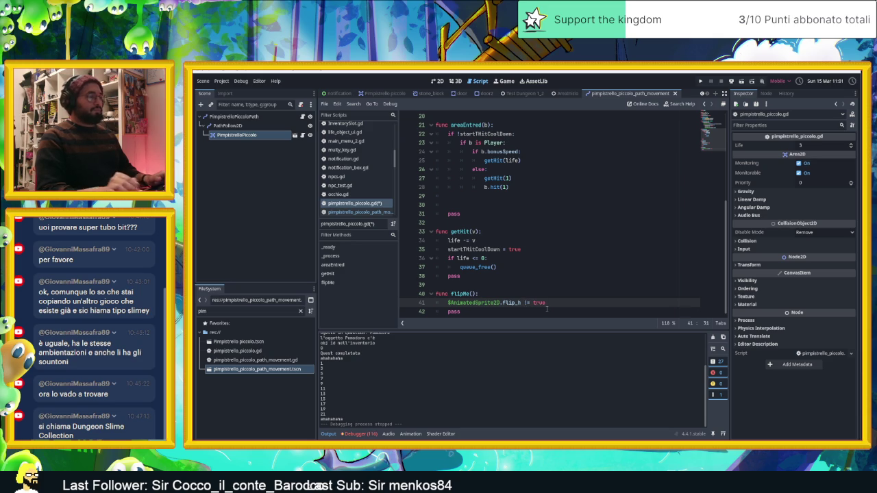
Step: Replace true with a copy of the $AnimatedSprite2D.flip_h expression so flip_h gets reassigned from itself
{"action": "double_click", "coordinate": [539, 302]}
{"action": "key", "text": "BackSpace"}
{"action": "left_click_drag", "start_coordinate": [521, 302], "coordinate": [449, 303]}
{"action": "key", "text": "ctrl+c"}
{"action": "left_click", "coordinate": [553, 306]}
{"action": "key", "text": "ctrl+v"}
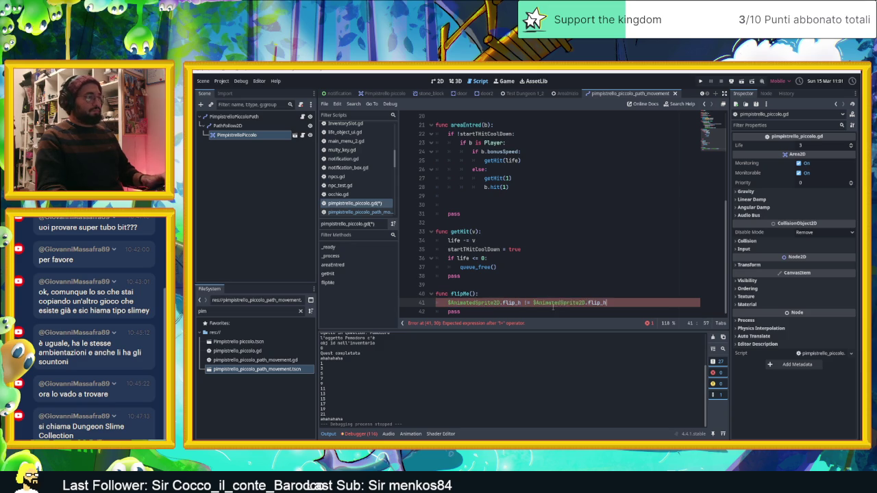
Step: Save the bat script and delete the leftover pass line
{"action": "key", "text": "ctrl+s"}
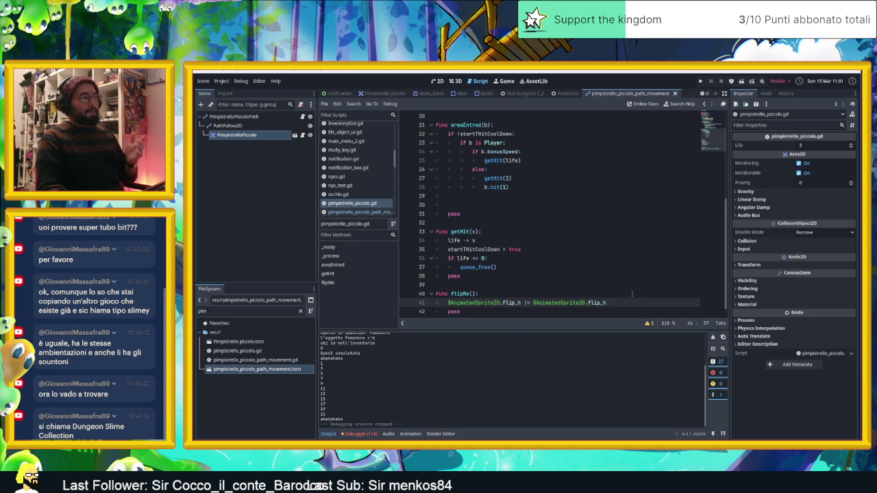
{"action": "left_click", "coordinate": [488, 311]}
{"action": "key", "text": "BackSpace"}
{"action": "key", "text": "BackSpace"}
{"action": "key", "text": "BackSpace"}
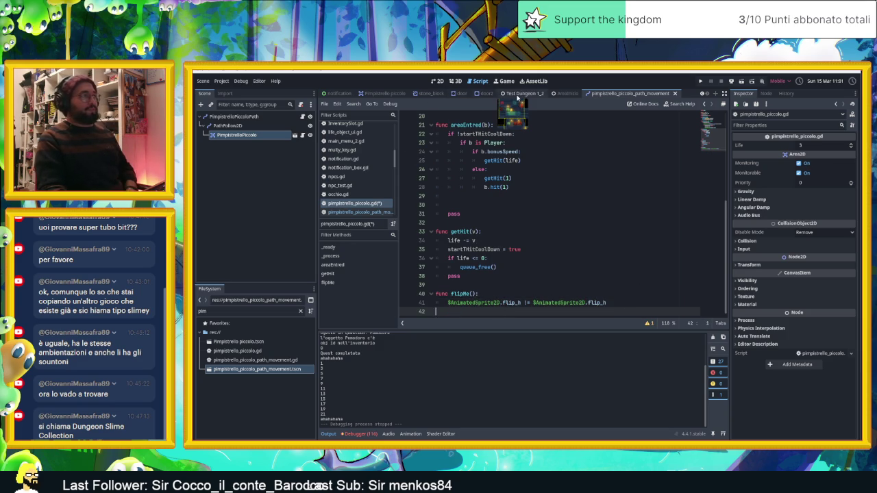
{"action": "left_click", "coordinate": [560, 95]}
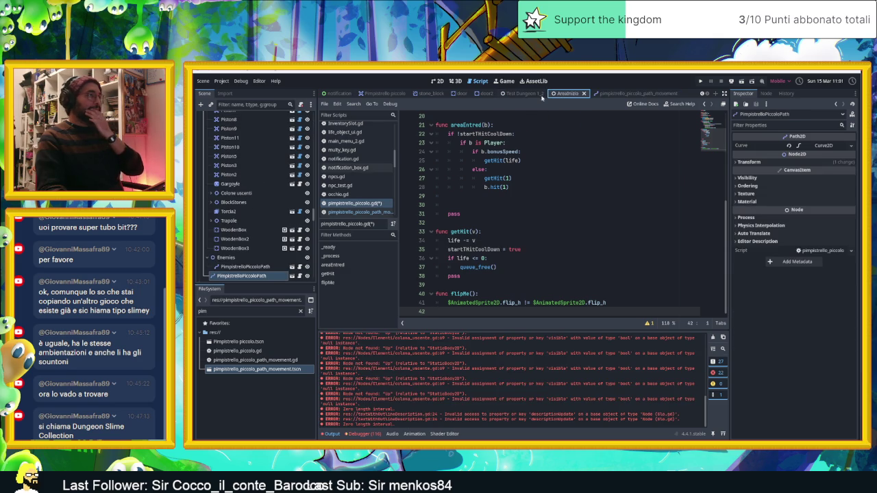
Step: In the path-movement script, add a $PathFollow2D/PimpistrelloPiccolo.flipMe(true) call under the first progress_ratio check
{"action": "left_click", "coordinate": [620, 94]}
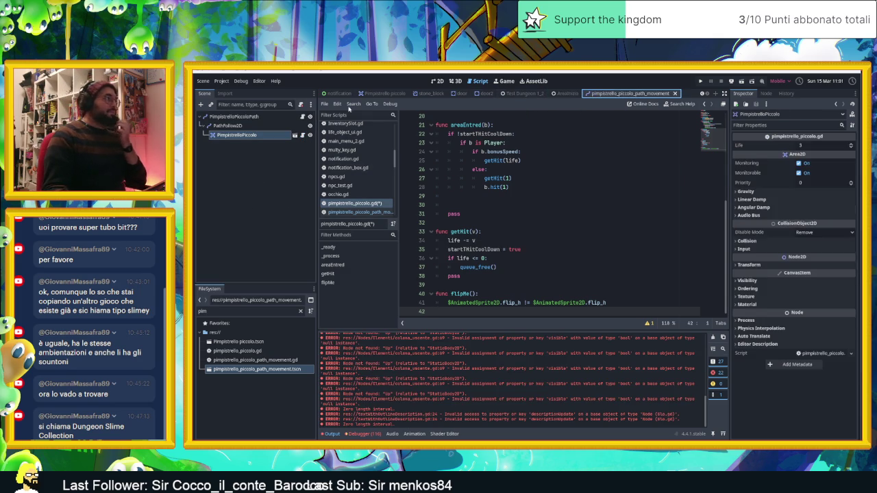
{"action": "left_click", "coordinate": [303, 117]}
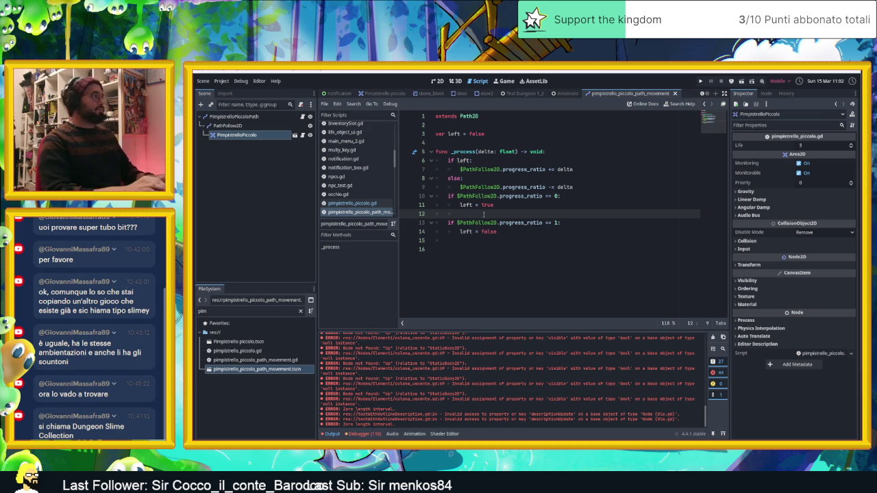
{"action": "type", "text": "$"}
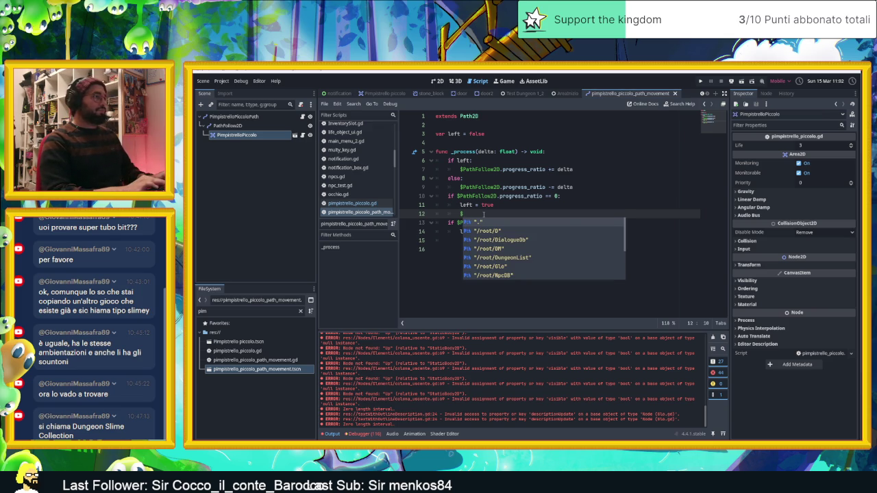
{"action": "type", "text": "pim"}
{"action": "key", "text": "Return"}
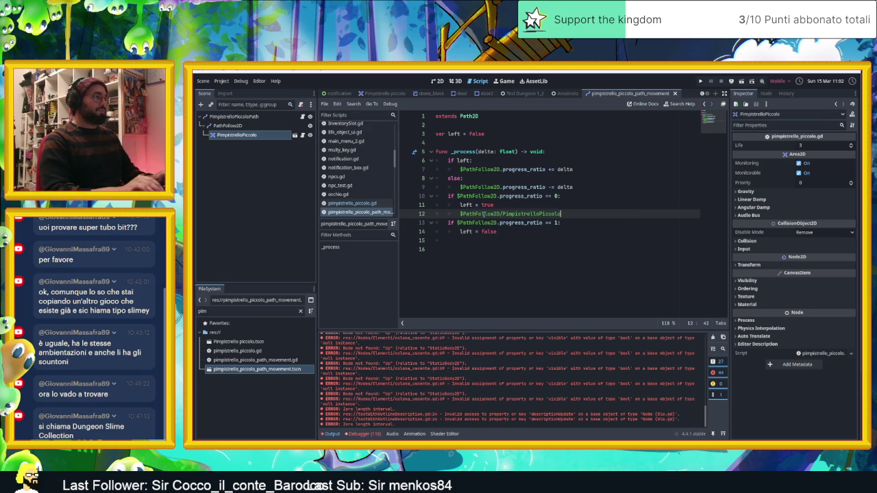
{"action": "type", "text": ".fl"}
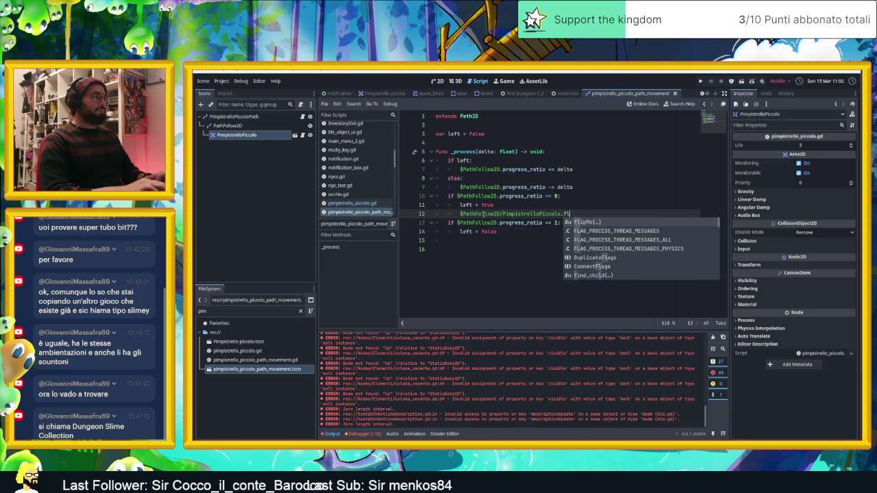
{"action": "type", "text": "ipMo("}
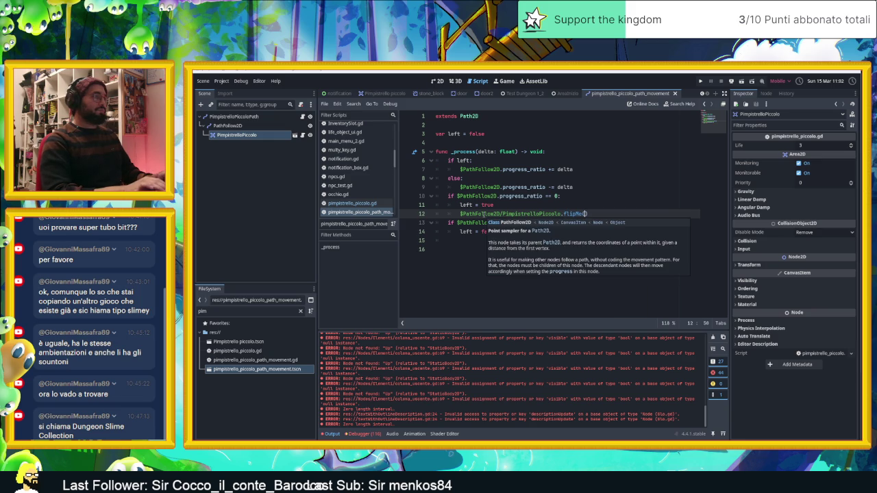
{"action": "type", "text": "tr"}
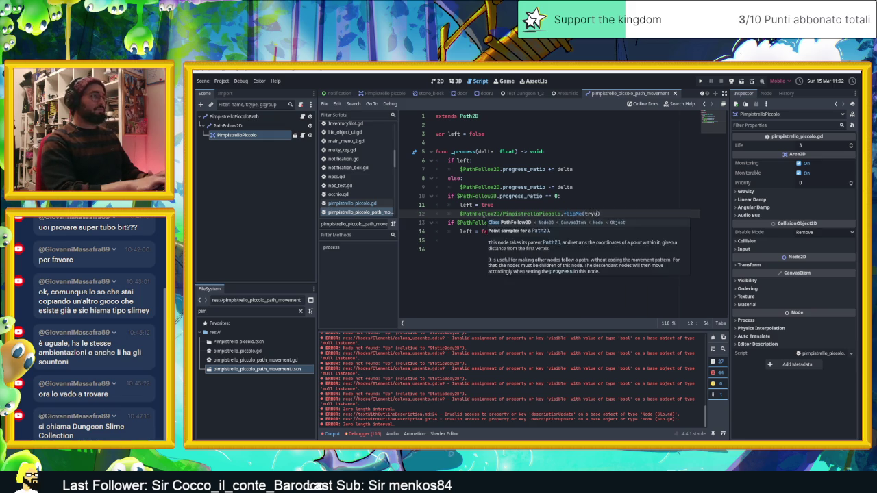
{"action": "type", "text": "ue)"}
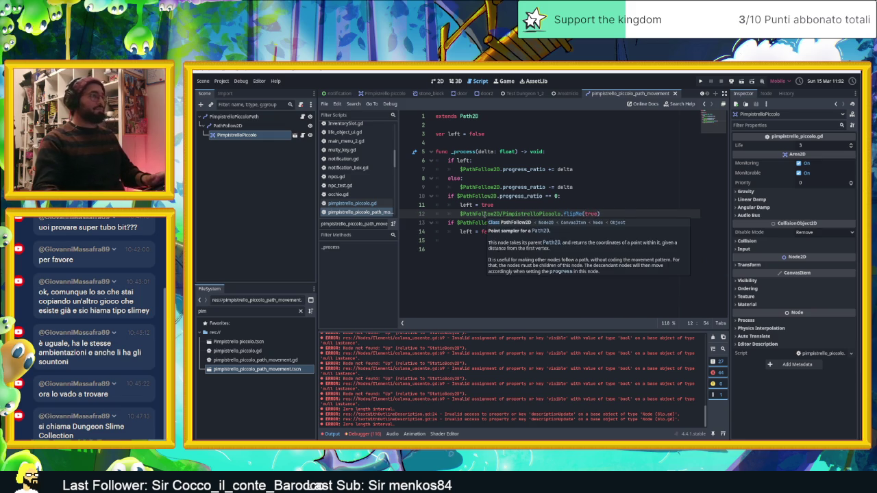
Step: Paste a second flipMe call onto line 15 under the other progress_ratio check
{"action": "left_click", "coordinate": [562, 249]}
{"action": "left_click", "coordinate": [548, 239]}
{"action": "key", "text": "ctrl+v"}
{"action": "key", "text": "Return"}
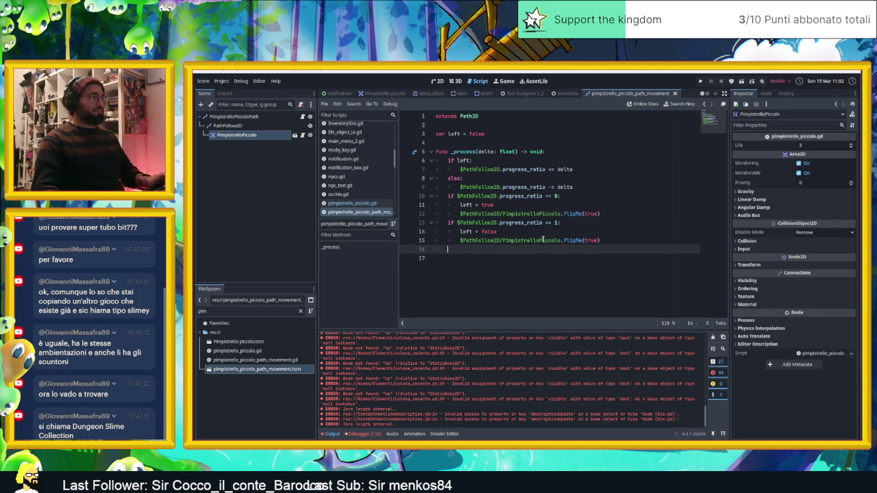
{"action": "left_click", "coordinate": [603, 240]}
{"action": "key", "text": "BackSpace"}
{"action": "key", "text": "BackSpace"}
{"action": "key", "text": "BackSpace"}
{"action": "type", "text": "fals"}
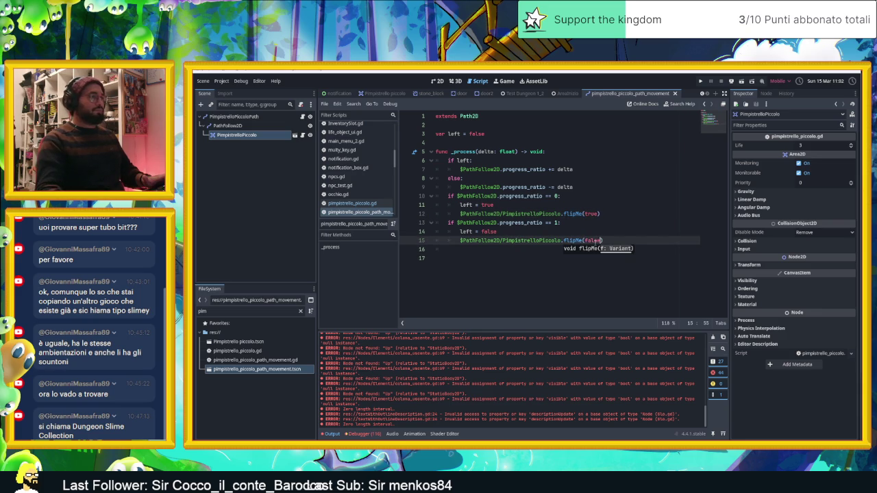
{"action": "left_click", "coordinate": [622, 234]}
Step: Use flipMe(true) on line 15 and flipMe(false) on line 12, then run the game from AreaInizio
{"action": "double_click", "coordinate": [592, 241]}
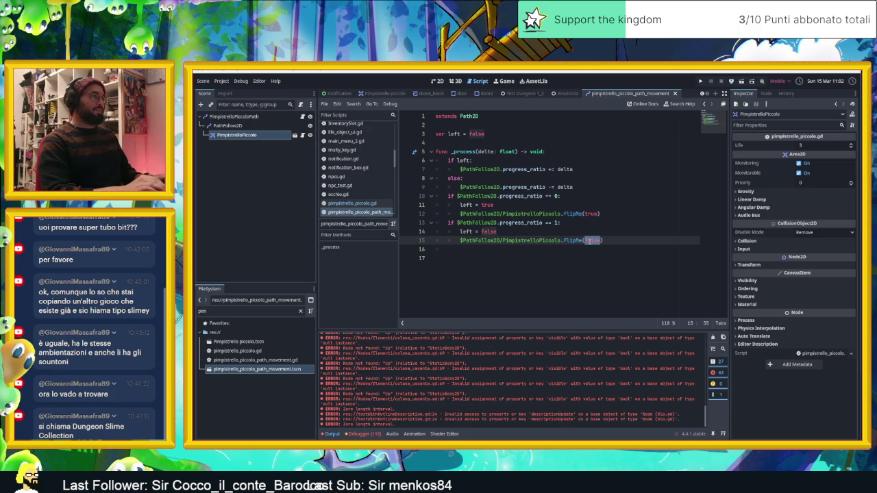
{"action": "type", "text": "true"}
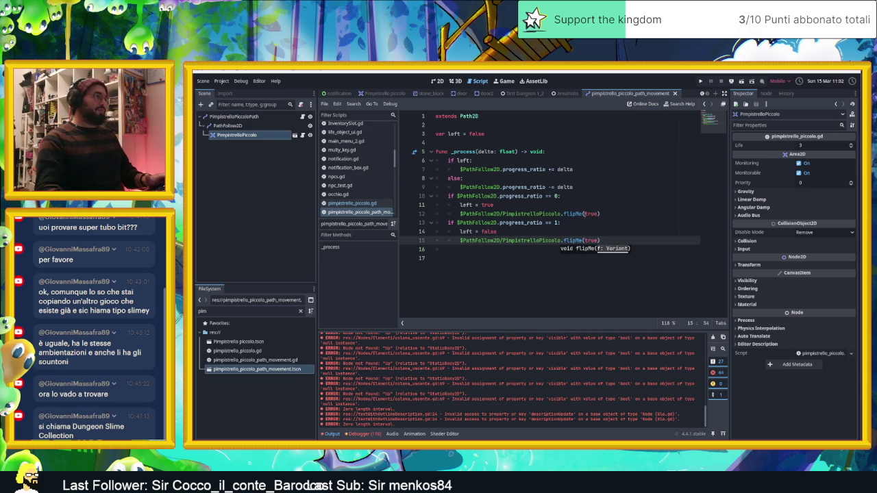
{"action": "double_click", "coordinate": [592, 214]}
{"action": "type", "text": "false"}
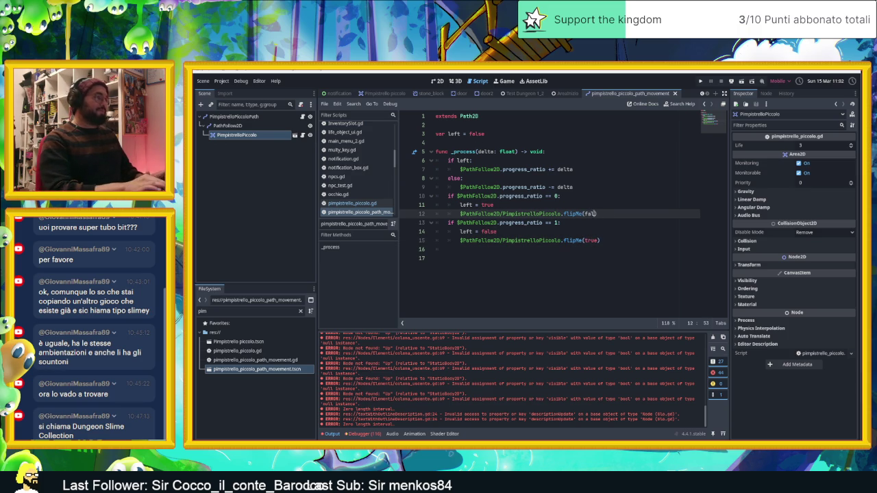
{"action": "left_click", "coordinate": [562, 94]}
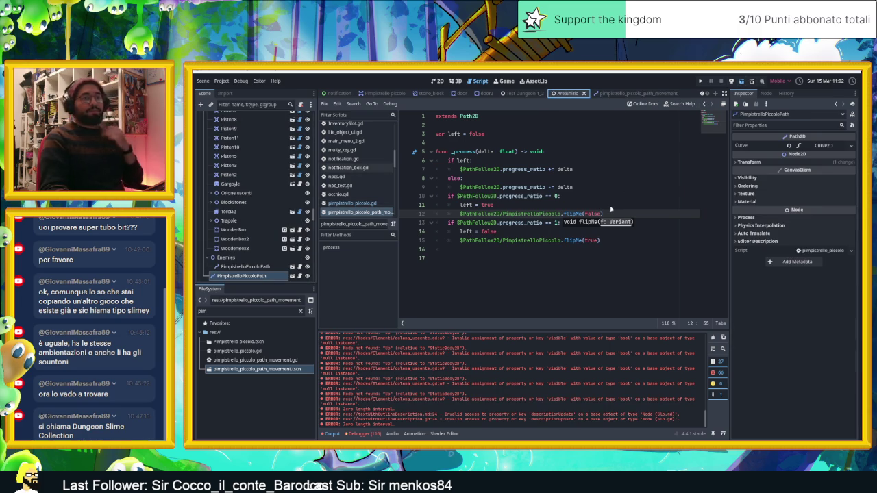
{"action": "key", "text": "F5"}
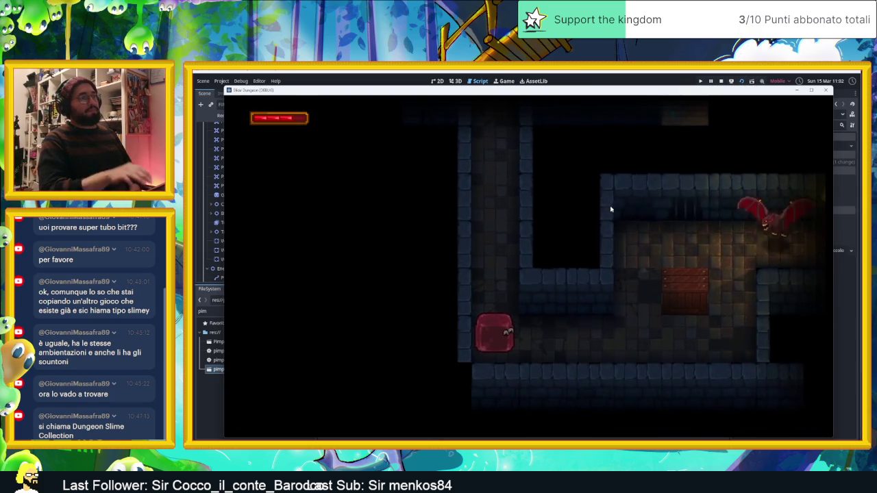
Step: Move the slime through the dungeon into the bats' room to watch their back-and-forth flight
{"action": "key", "text": "Right"}
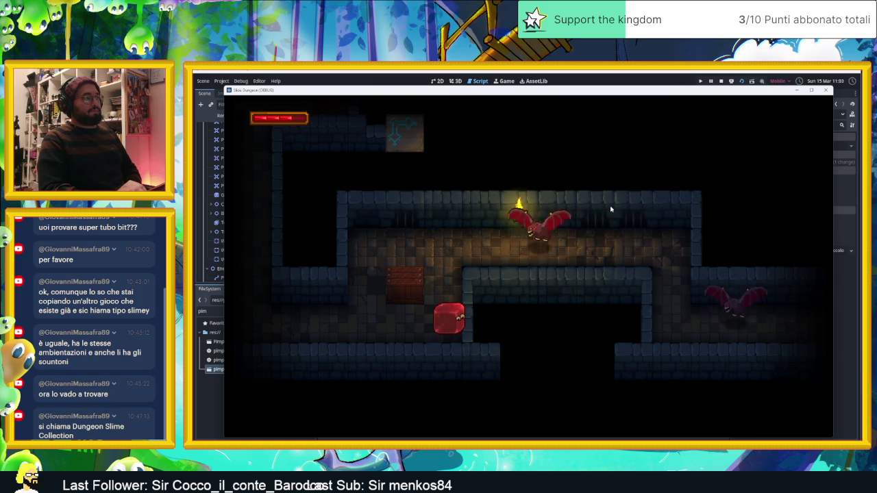
{"action": "key", "text": "Right"}
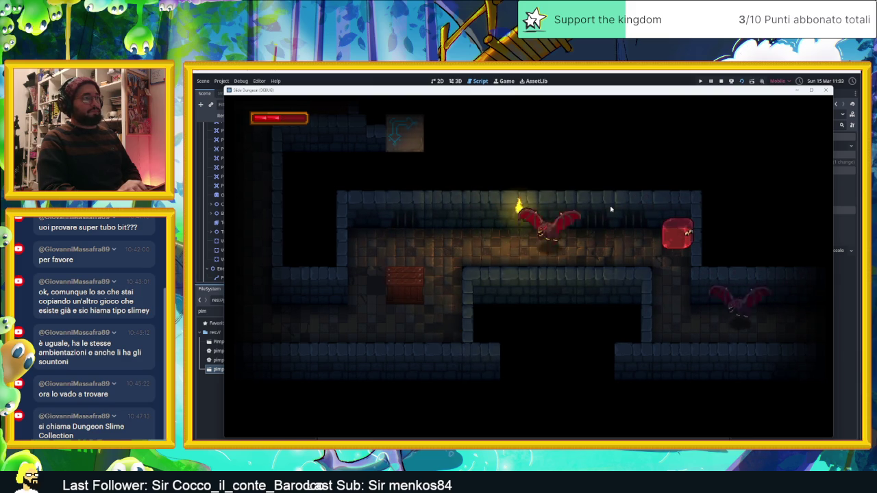
{"action": "key", "text": "Left"}
{"action": "key", "text": "Down"}
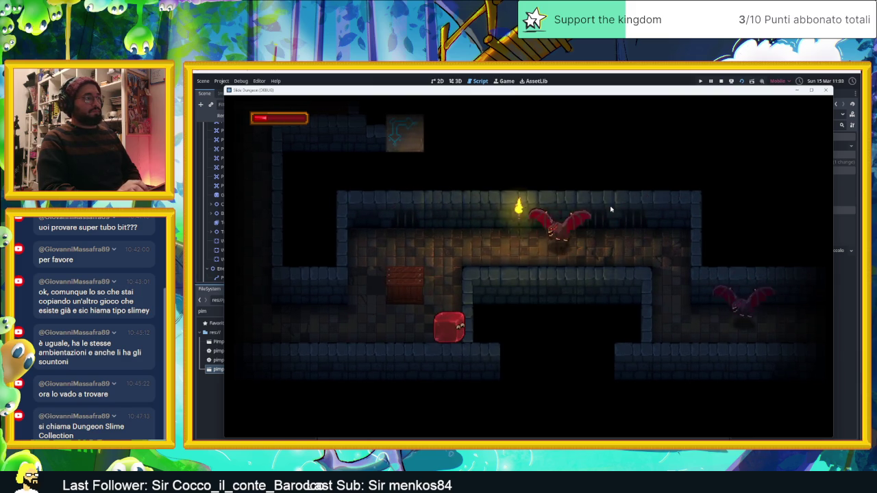
{"action": "key", "text": "Right"}
{"action": "key", "text": "Down"}
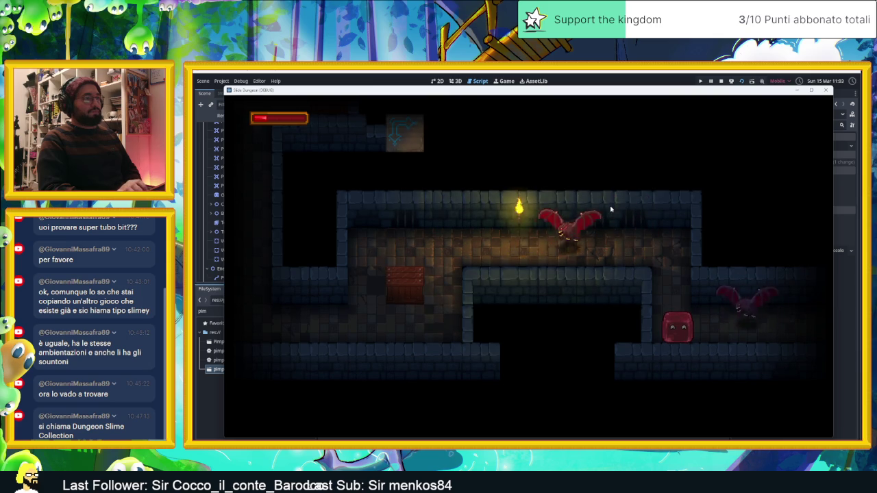
{"action": "key", "text": "Left"}
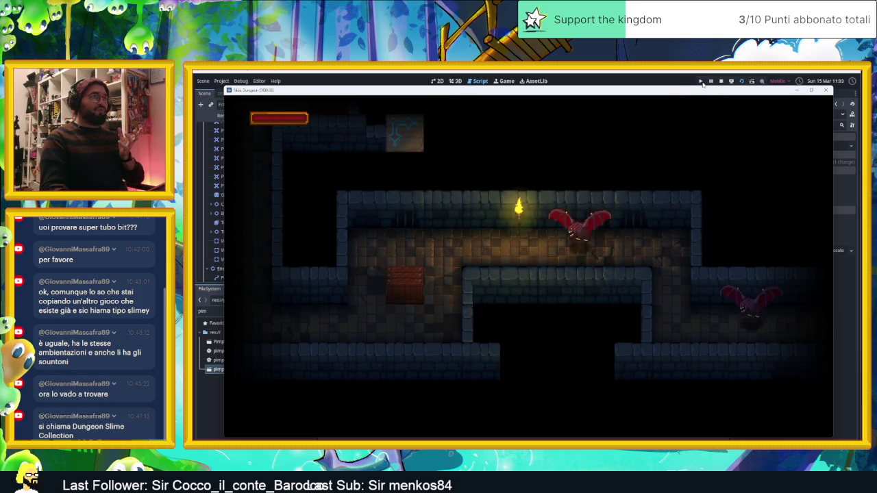
Step: Stop the game, save the AreaInizio scene and return to its 2D view
{"action": "left_click", "coordinate": [721, 81]}
{"action": "key", "text": "ctrl+s"}
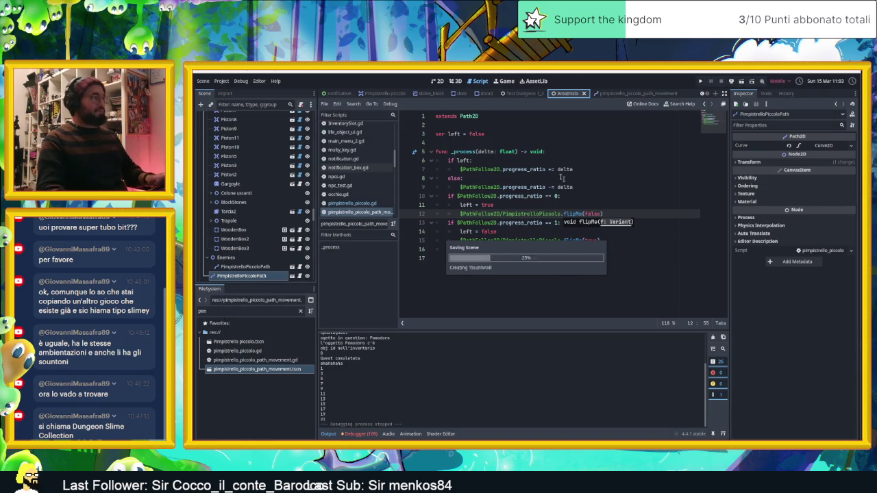
{"action": "key", "text": "ctrl+F1"}
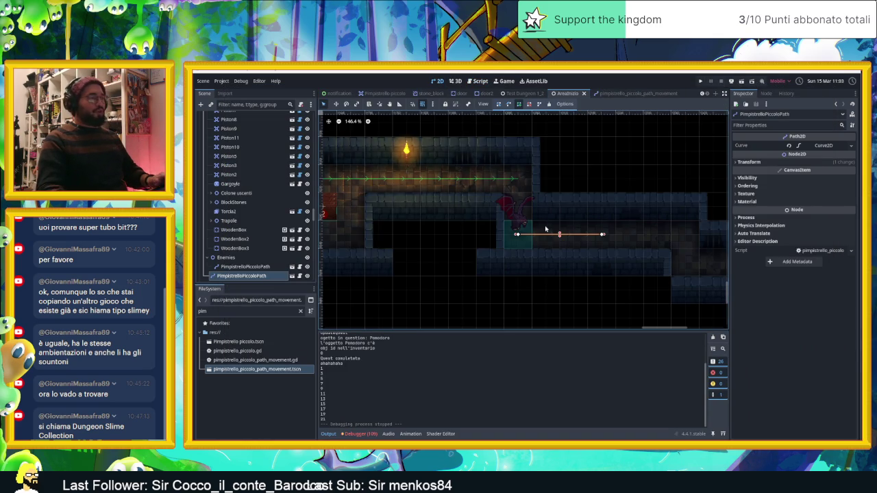
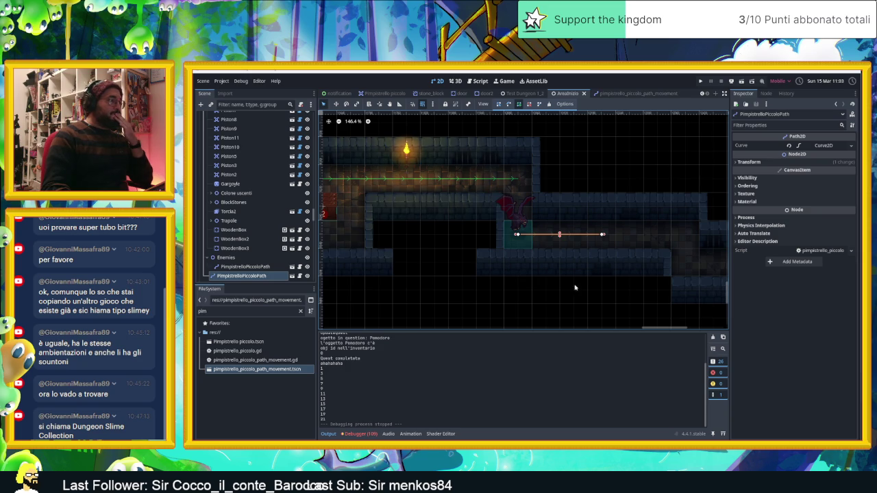
Step: Open the debugger's error list and jump to the zero-length interval error on line 9
{"action": "left_click", "coordinate": [361, 434]}
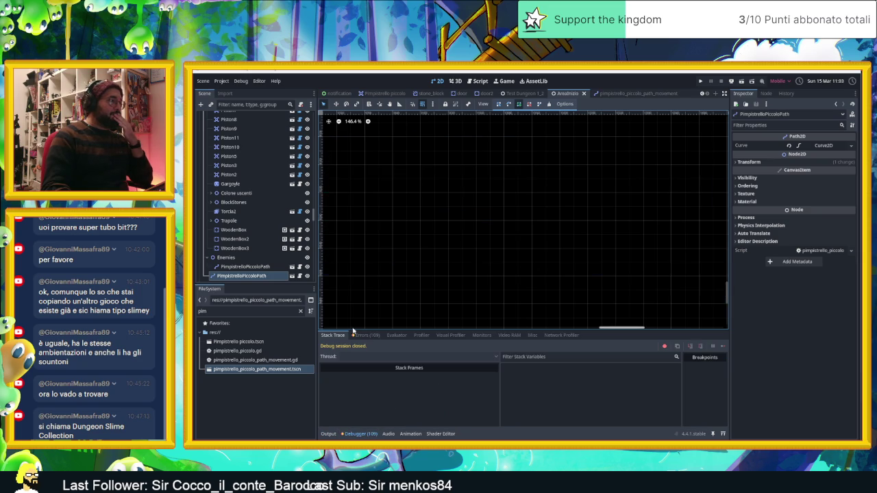
{"action": "left_click", "coordinate": [370, 335]}
{"action": "scroll", "coordinate": [470, 403], "scroll_direction": "down", "scroll_amount": 5}
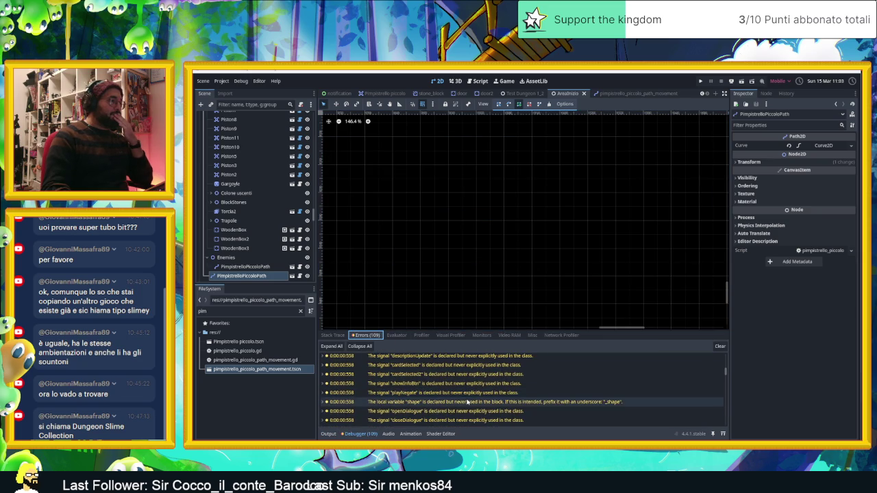
{"action": "scroll", "coordinate": [470, 402], "scroll_direction": "down", "scroll_amount": 10}
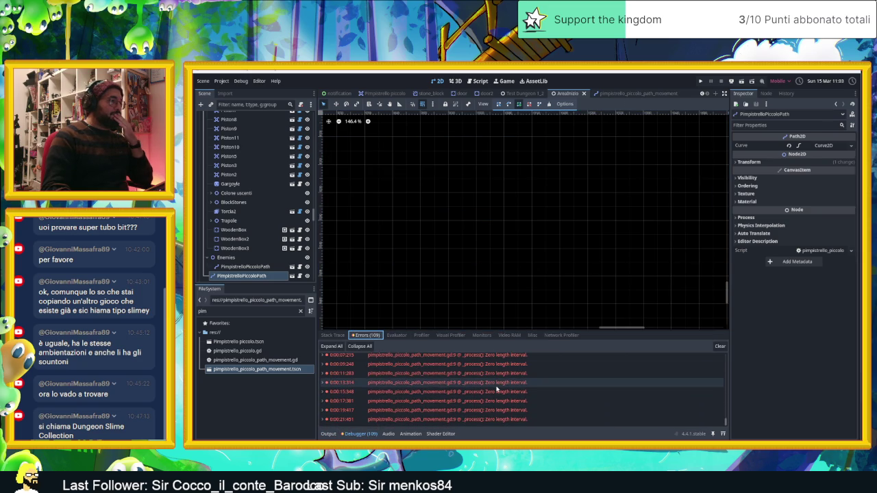
{"action": "double_click", "coordinate": [497, 385]}
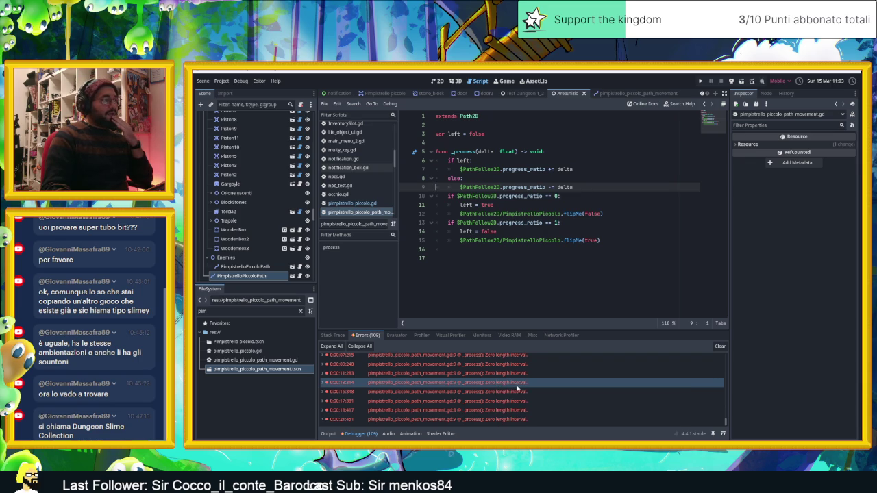
Step: Check another zero-length interval error, clear the error list, and run the game with F5
{"action": "left_click", "coordinate": [521, 391]}
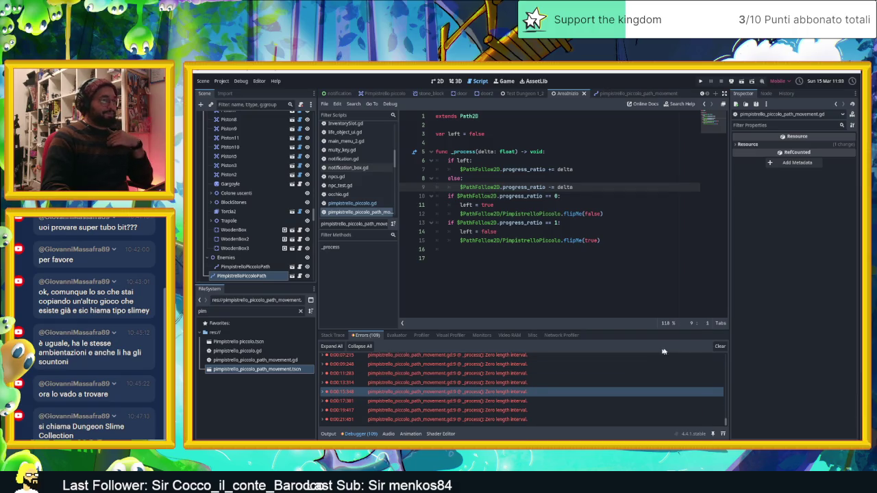
{"action": "left_click", "coordinate": [719, 346]}
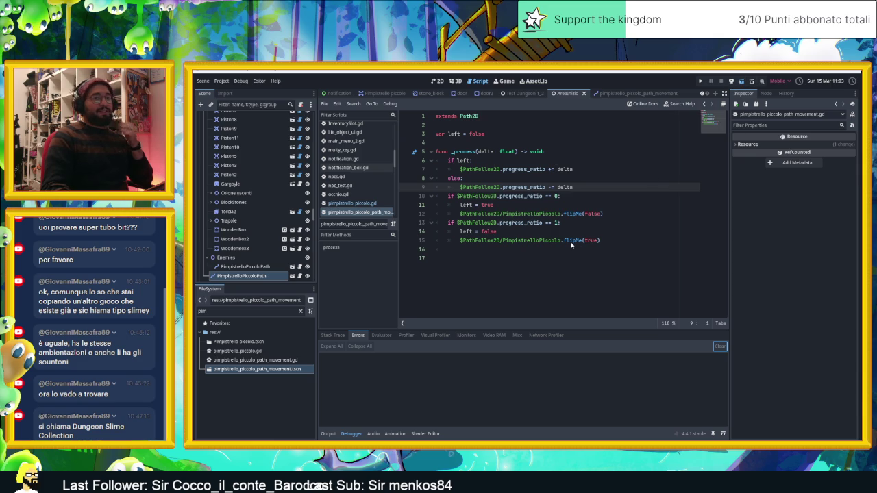
{"action": "key", "text": "F5"}
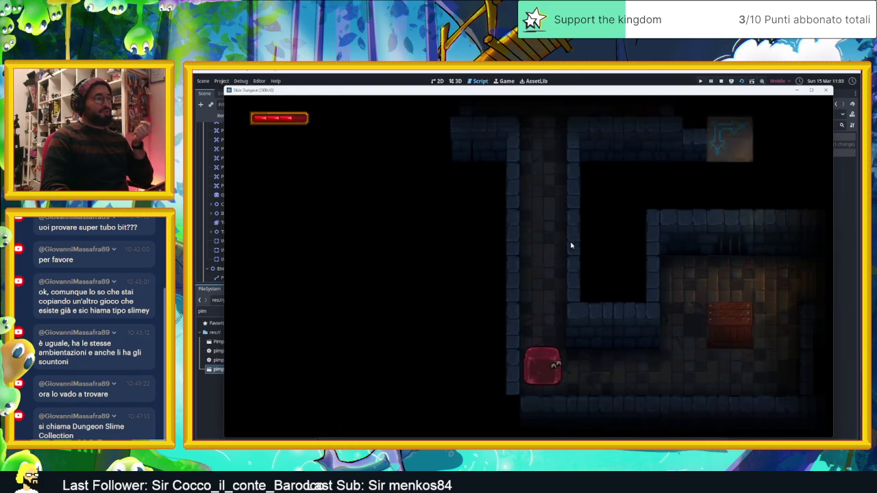
Step: Move the running game aside, review the new zero-length interval errors, then stop the game
{"action": "mouse_move", "coordinate": [518, 89]}
{"action": "left_mouse_down"}
{"action": "mouse_move", "coordinate": [686, 90]}
{"action": "mouse_move", "coordinate": [757, 102]}
{"action": "left_mouse_up"}
{"action": "left_click", "coordinate": [360, 434]}
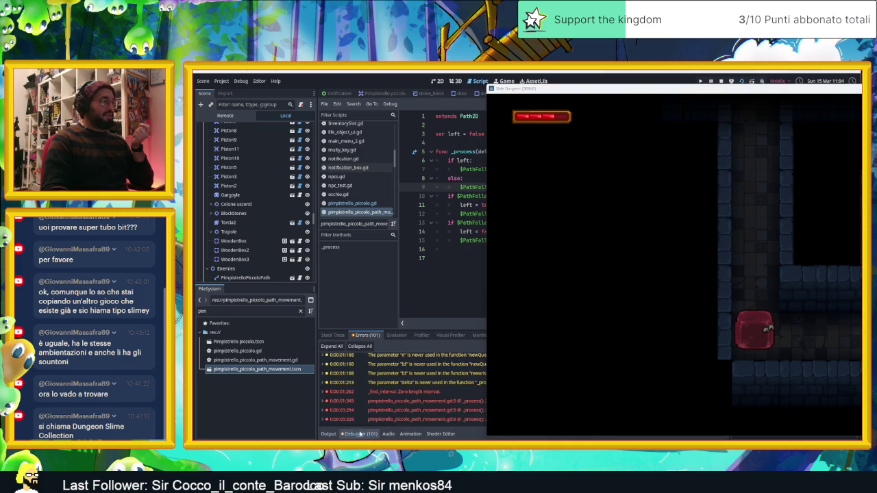
{"action": "left_click_drag", "start_coordinate": [631, 93], "coordinate": [753, 94]}
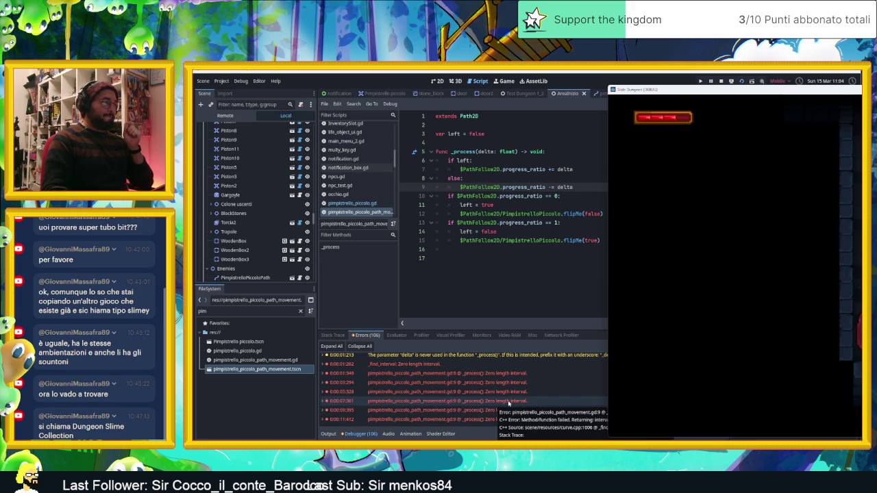
{"action": "left_click", "coordinate": [509, 402]}
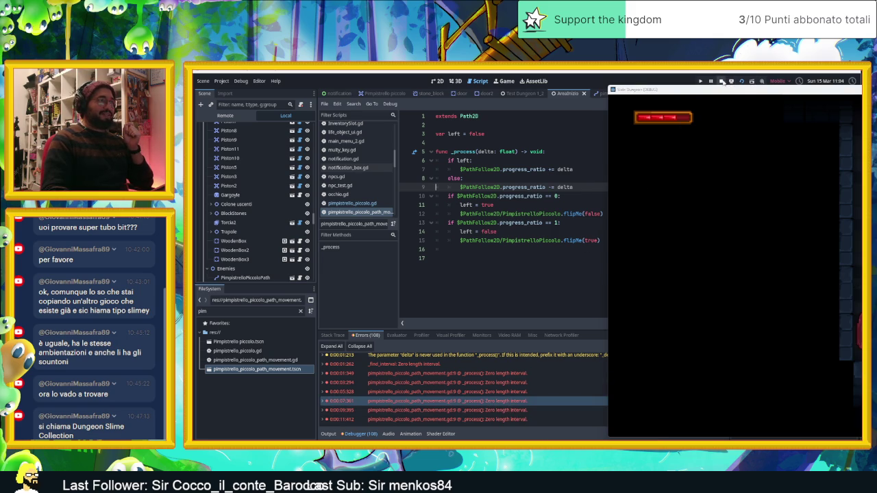
{"action": "left_click", "coordinate": [721, 81]}
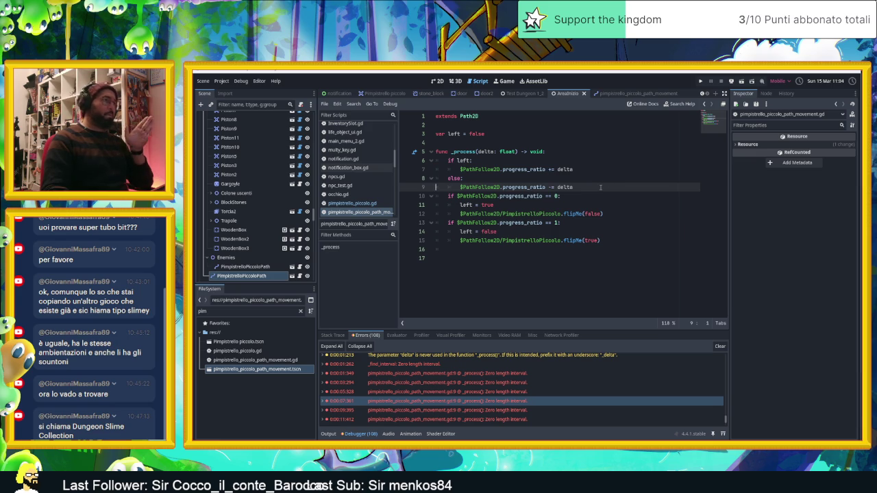
{"action": "key", "text": "Up"}
{"action": "key", "text": "Return"}
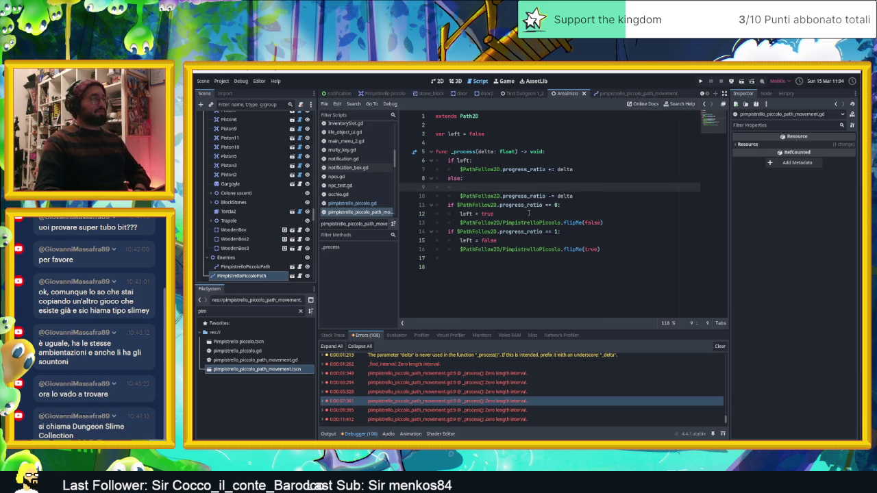
{"action": "type", "text": "if"}
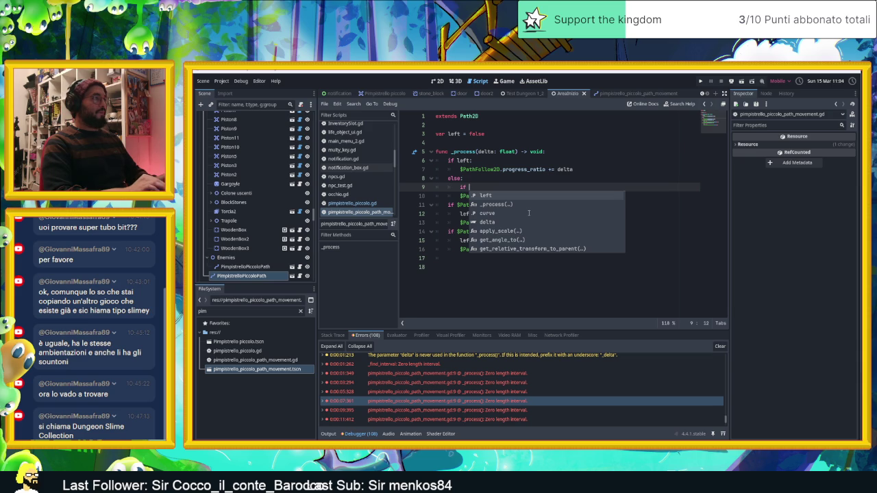
{"action": "type", "text": " $pa"}
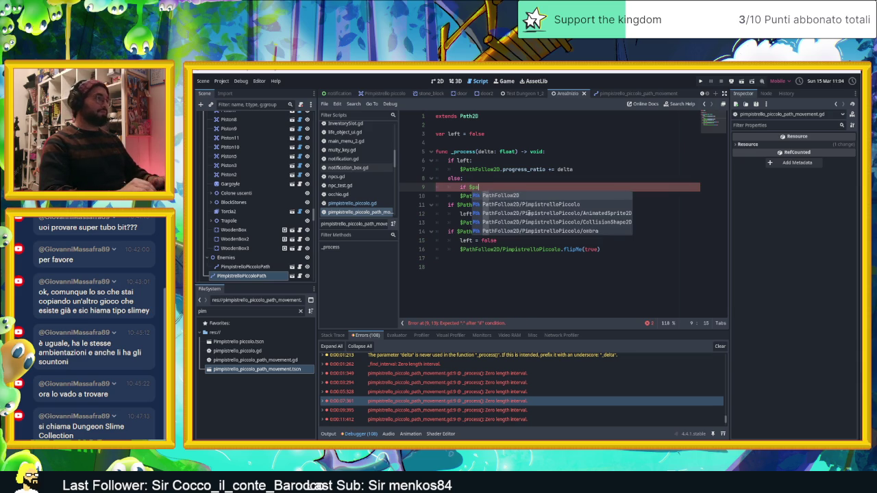
{"action": "key", "text": "Return"}
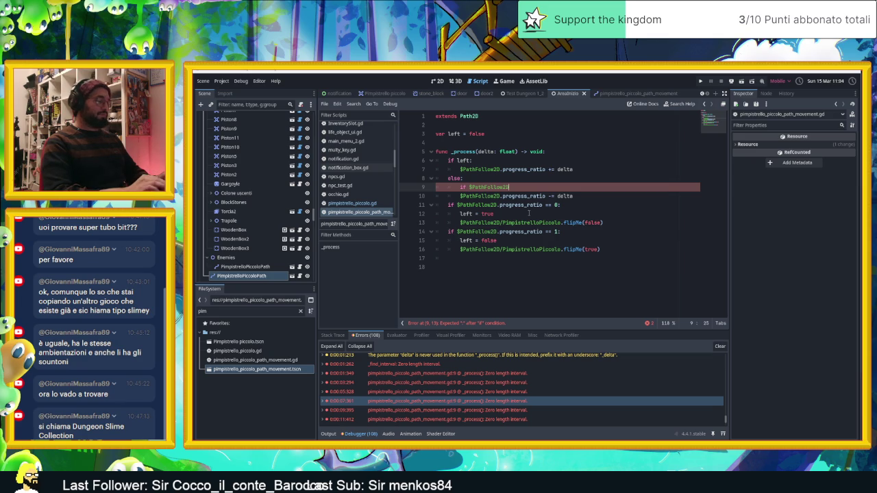
{"action": "type", "text": ".progre"}
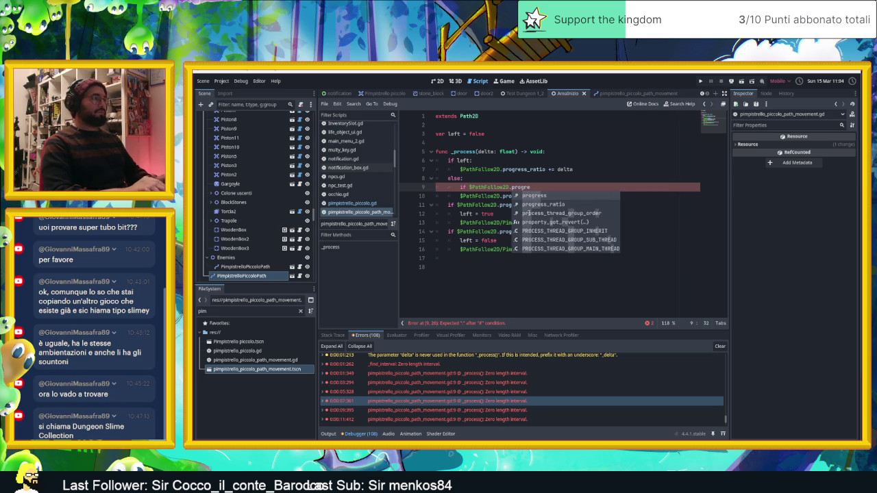
{"action": "key", "text": "Return"}
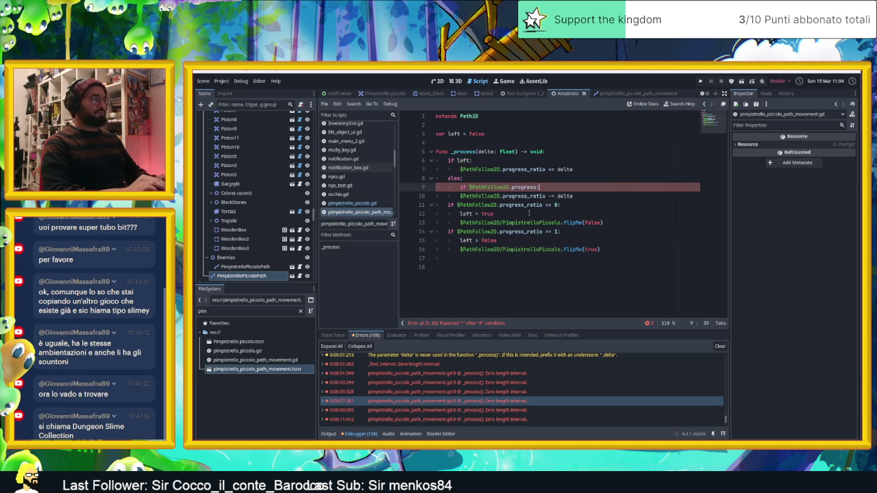
{"action": "key", "text": "BackSpace"}
{"action": "key", "text": "BackSpace"}
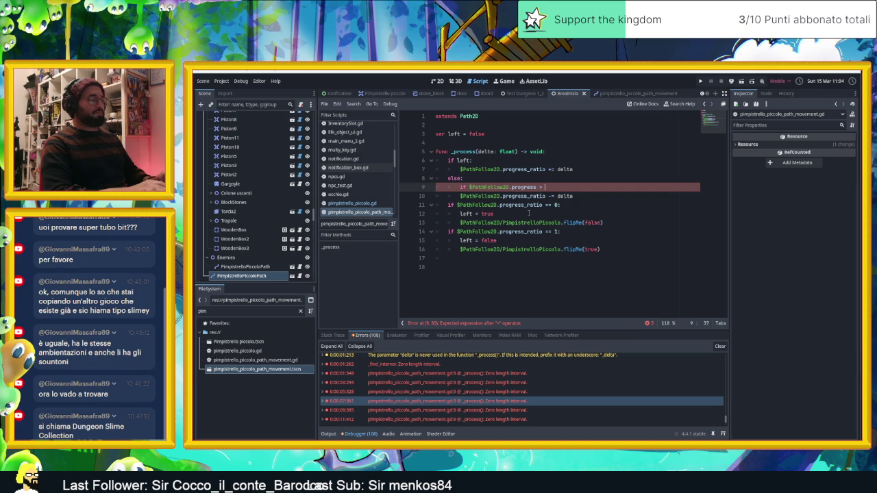
{"action": "type", "text": "0:"}
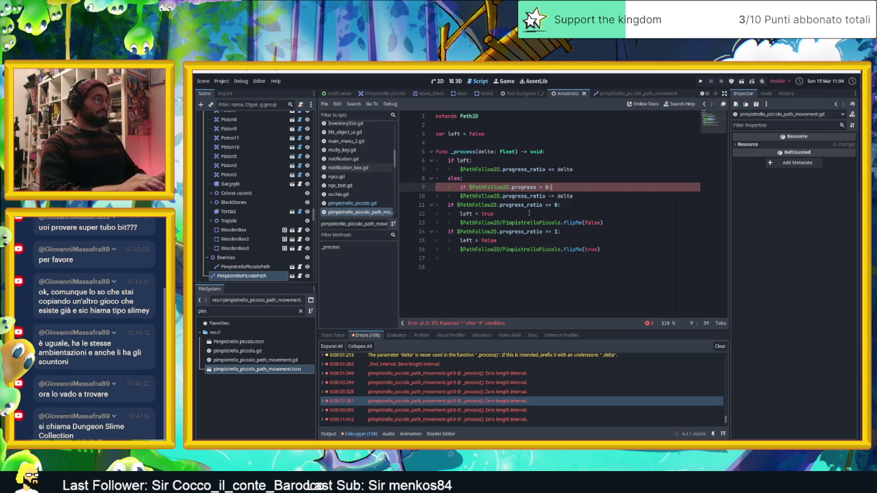
{"action": "left_click", "coordinate": [606, 199]}
{"action": "key", "text": "Home"}
{"action": "key", "text": "Tab"}
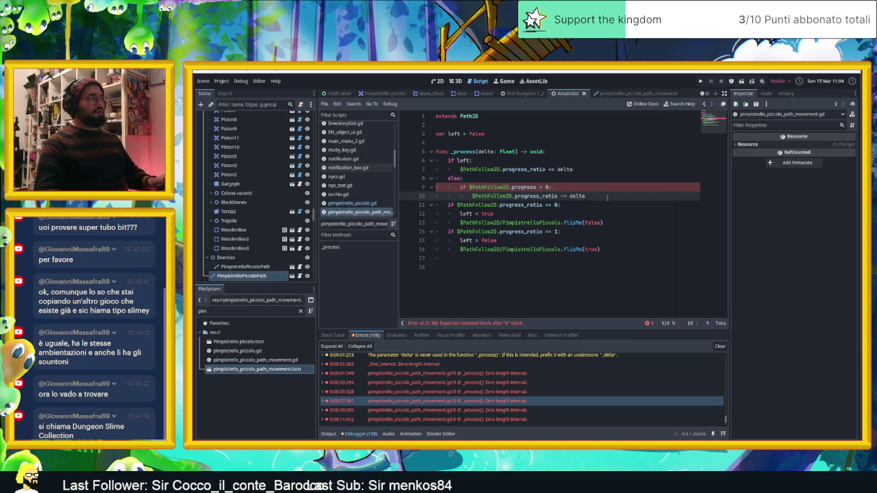
{"action": "key", "text": "End"}
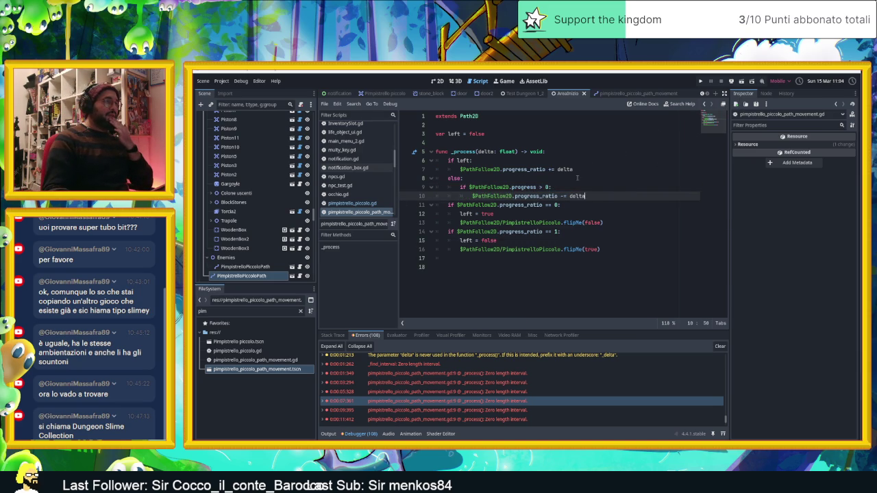
{"action": "left_click_drag", "start_coordinate": [564, 187], "coordinate": [436, 187]}
{"action": "key", "text": "BackSpace"}
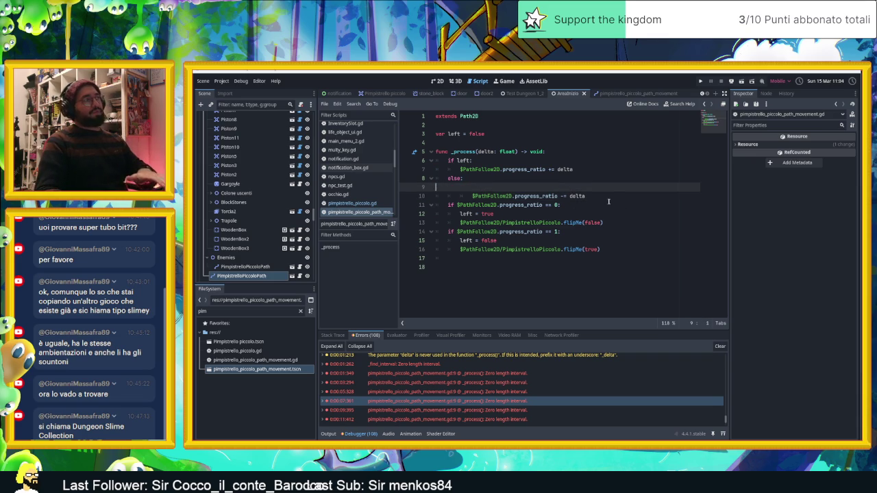
{"action": "key", "text": "BackSpace"}
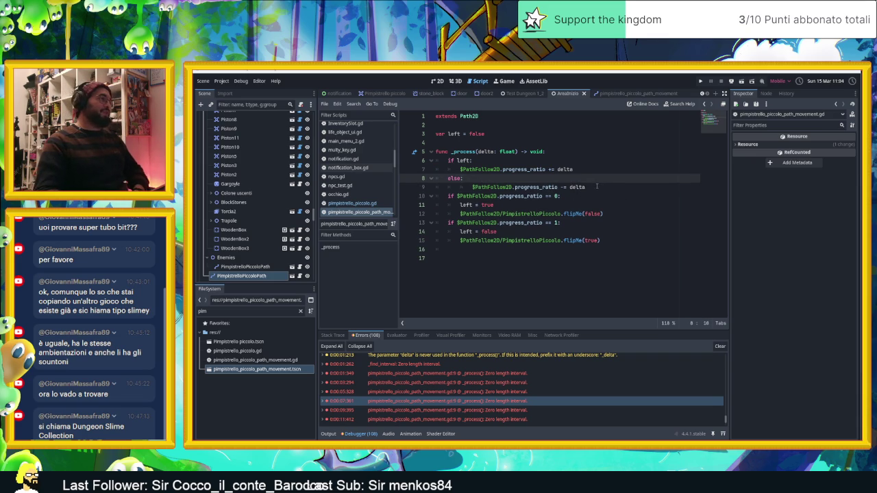
{"action": "left_click", "coordinate": [597, 187]}
{"action": "left_click_drag", "start_coordinate": [571, 186], "coordinate": [561, 187]}
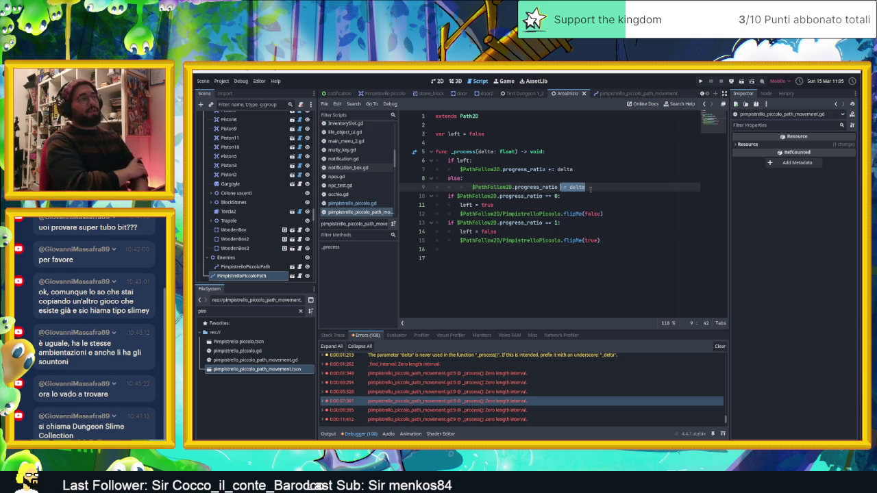
Step: On line 9, replace '-= delta' with '= max( 0,'
{"action": "left_click", "coordinate": [590, 188]}
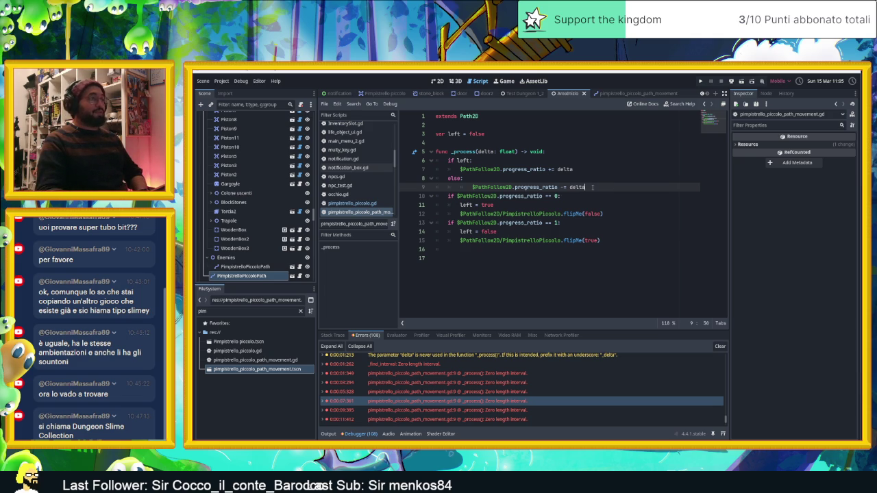
{"action": "left_click_drag", "start_coordinate": [587, 187], "coordinate": [469, 188]}
{"action": "key", "text": "ctrl+c"}
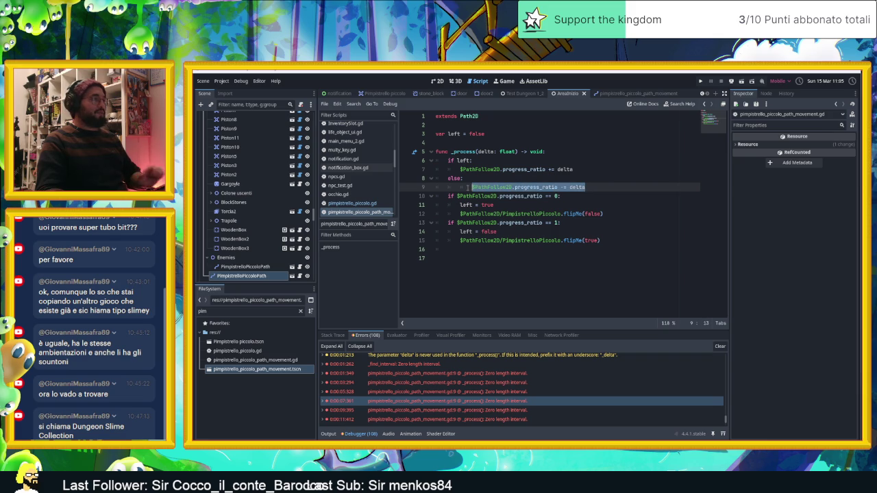
{"action": "left_click", "coordinate": [566, 187]}
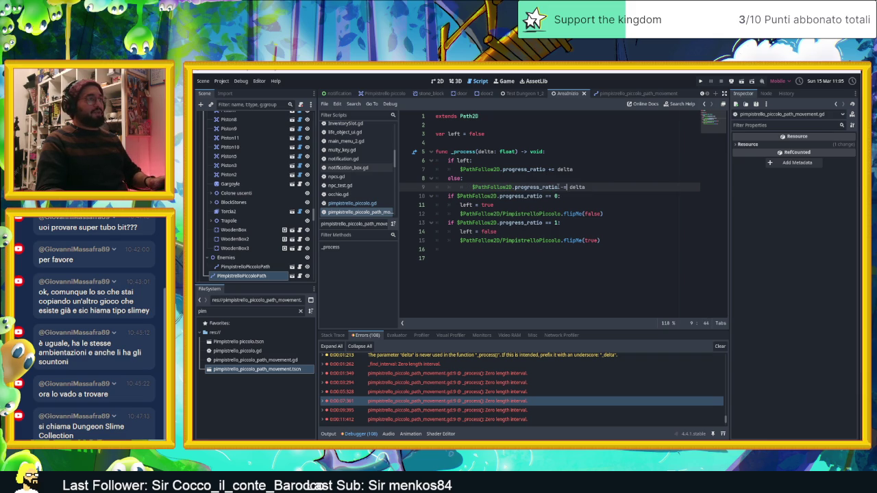
{"action": "left_click_drag", "start_coordinate": [559, 187], "coordinate": [592, 187]}
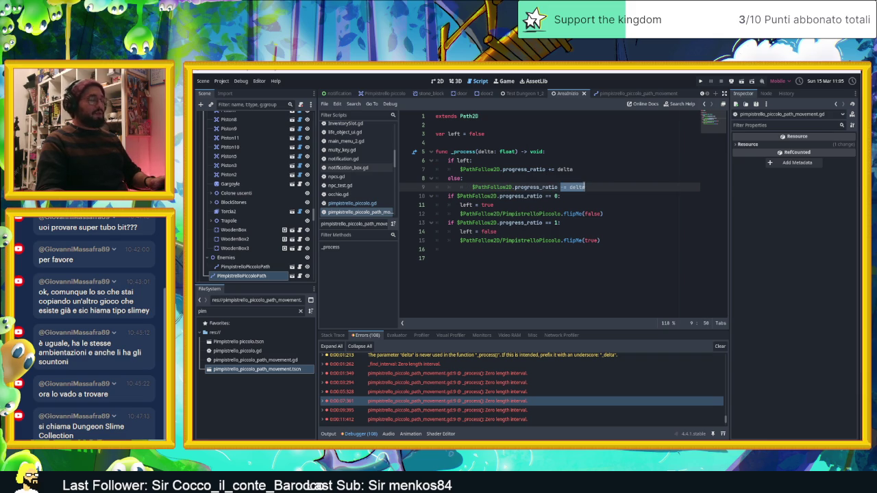
{"action": "type", "text": "= max( "}
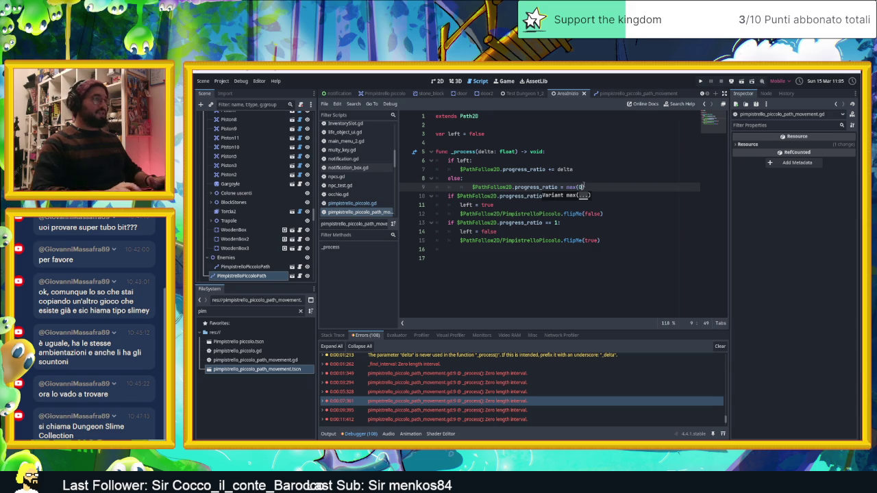
{"action": "type", "text": "0,"}
Step: Complete line 9 as max(0, progress_ratio - delta), remove the extra '=', and save
{"action": "key", "text": "ctrl+f"}
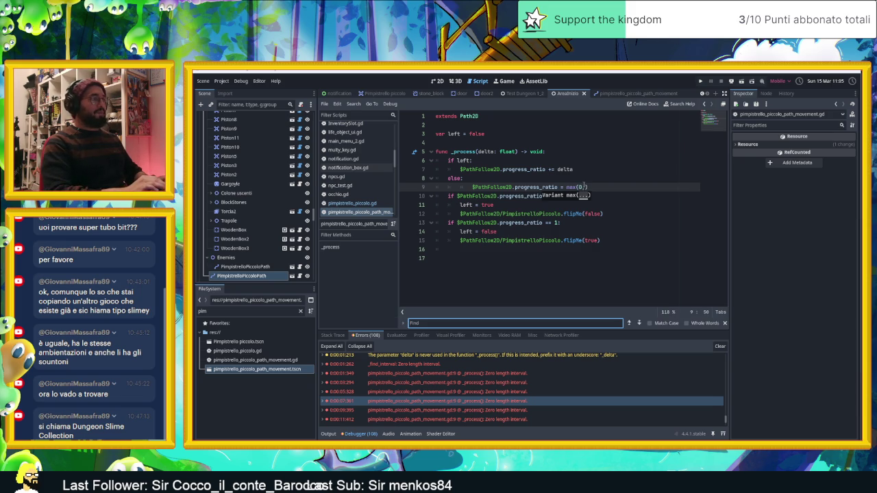
{"action": "key", "text": "ctrl+v"}
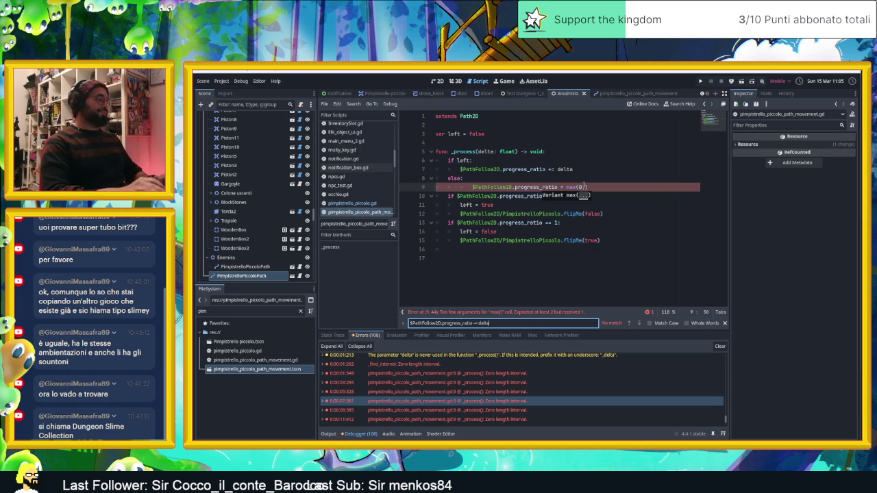
{"action": "left_click", "coordinate": [724, 323]}
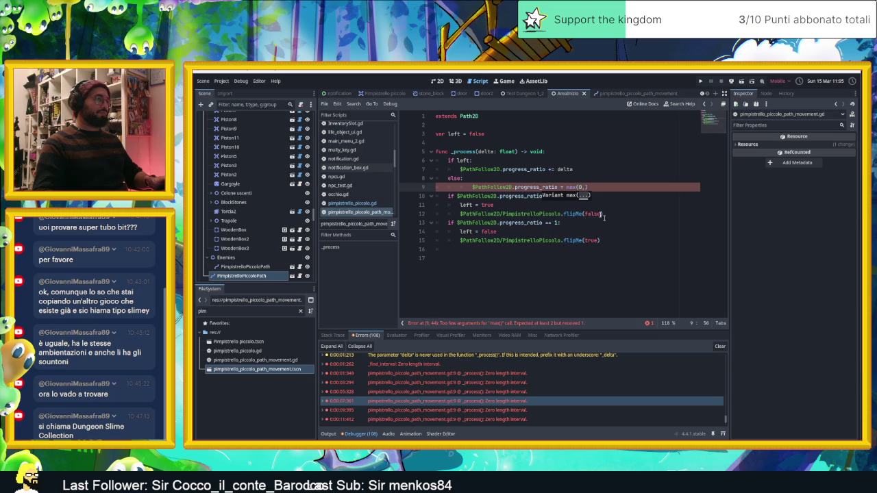
{"action": "key", "text": "ctrl+v"}
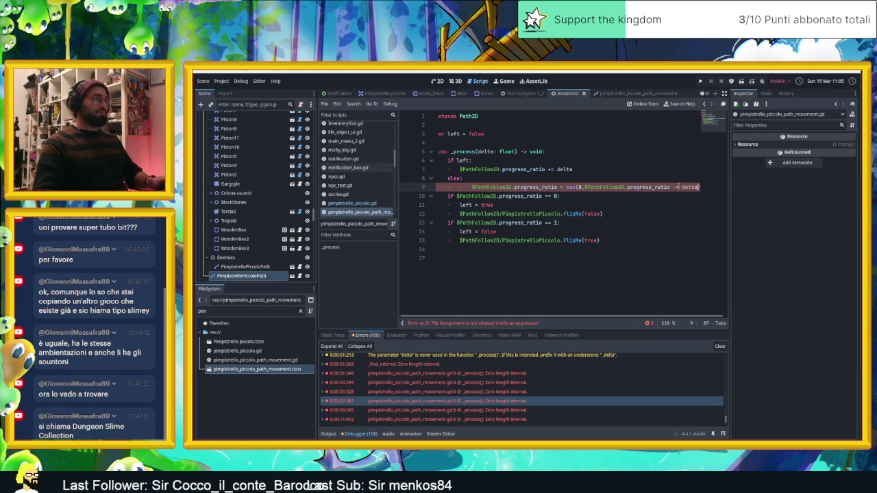
{"action": "key", "text": "BackSpace"}
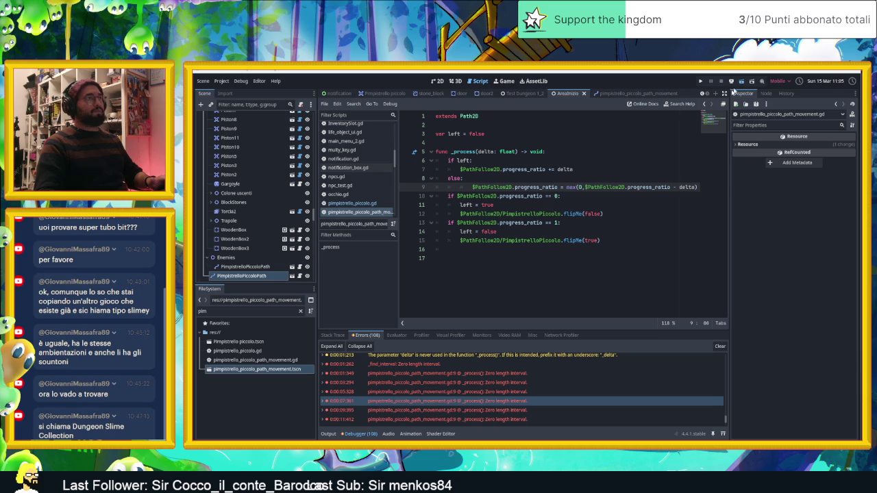
{"action": "key", "text": "ctrl+s"}
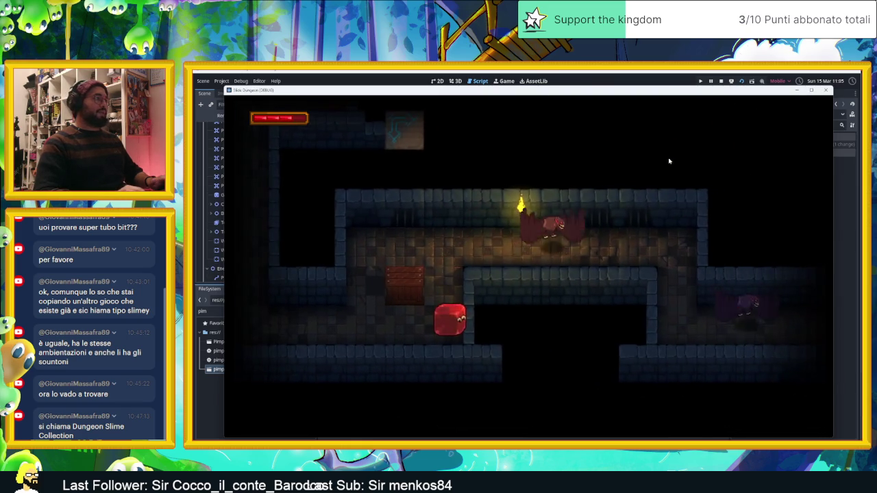
Step: Playtest the bats, check the runtime error list, and stop the game
{"action": "left_click_drag", "start_coordinate": [584, 92], "coordinate": [825, 100]}
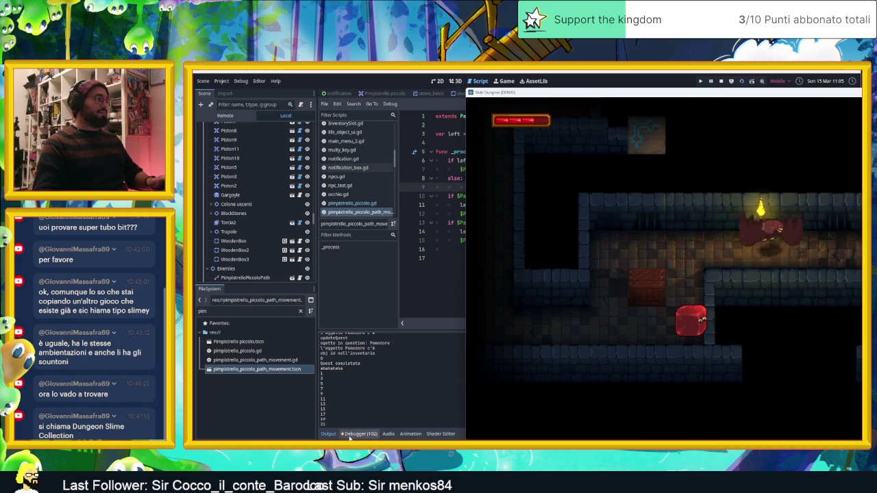
{"action": "left_click", "coordinate": [361, 434]}
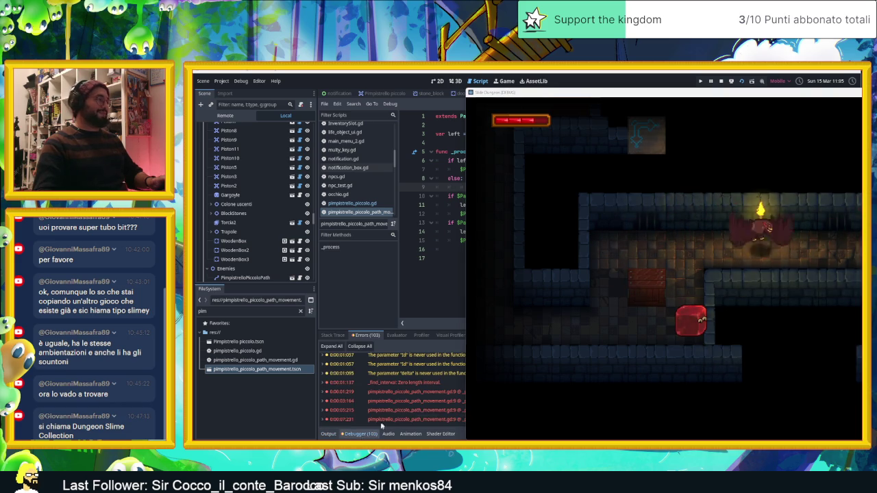
{"action": "mouse_move", "coordinate": [606, 92]}
{"action": "left_mouse_down"}
{"action": "mouse_move", "coordinate": [747, 91]}
{"action": "mouse_move", "coordinate": [714, 99]}
{"action": "left_mouse_up"}
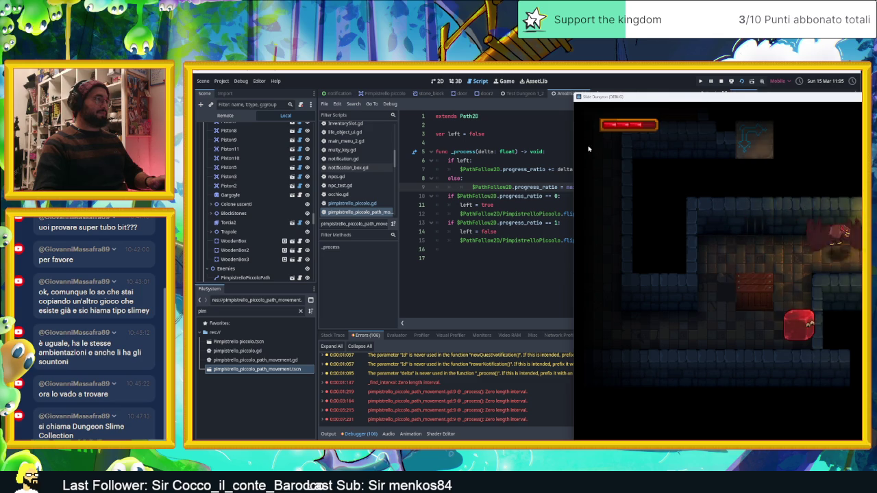
{"action": "left_click", "coordinate": [721, 80]}
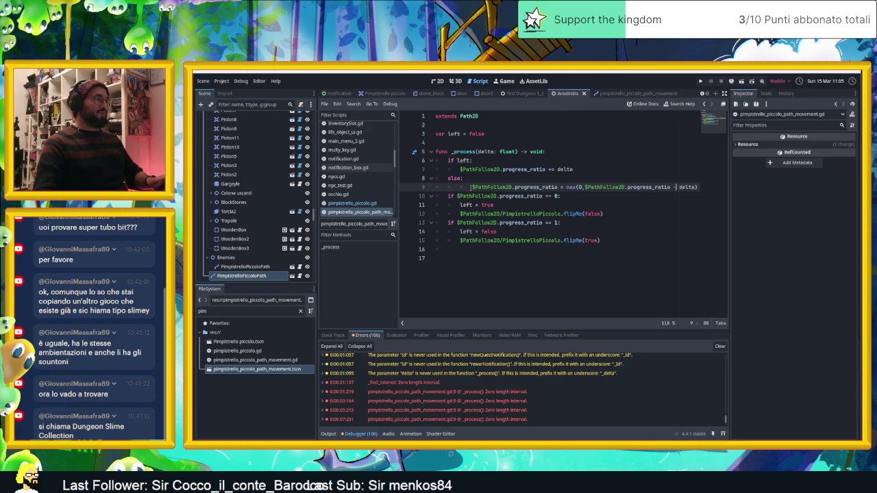
Step: Unindent line 9, inspect the Zero length interval and _find_interval errors, then switch to the browser
{"action": "key", "text": "BackSpace"}
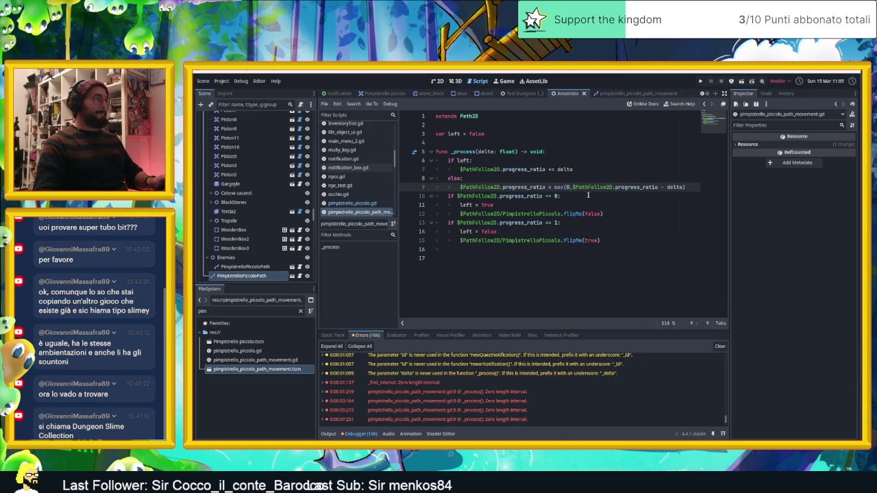
{"action": "mouse_move", "coordinate": [587, 191]}
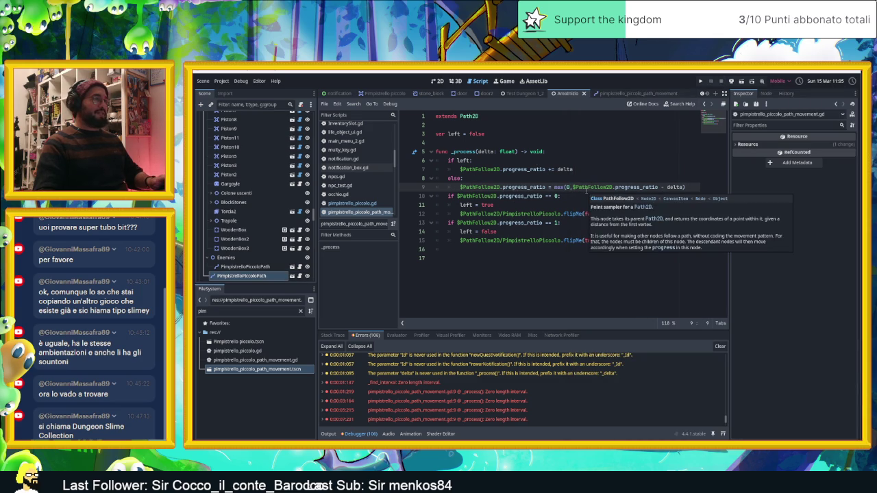
{"action": "left_click", "coordinate": [469, 394]}
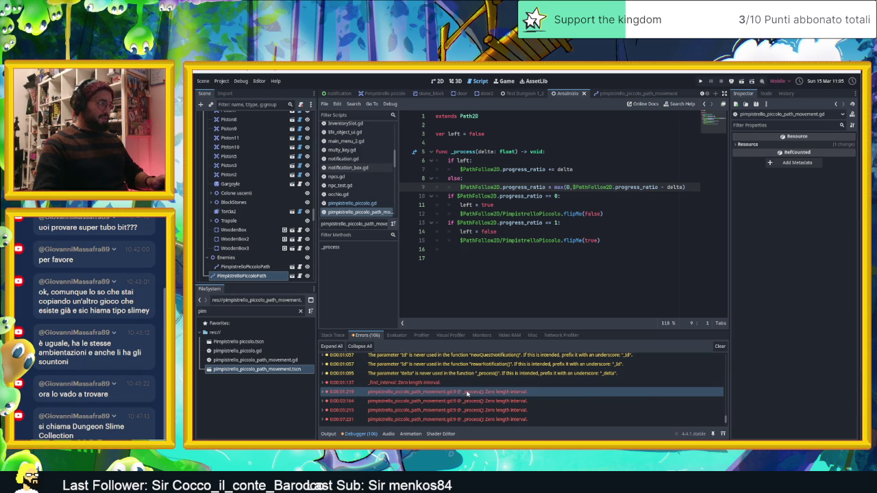
{"action": "mouse_move", "coordinate": [468, 394]}
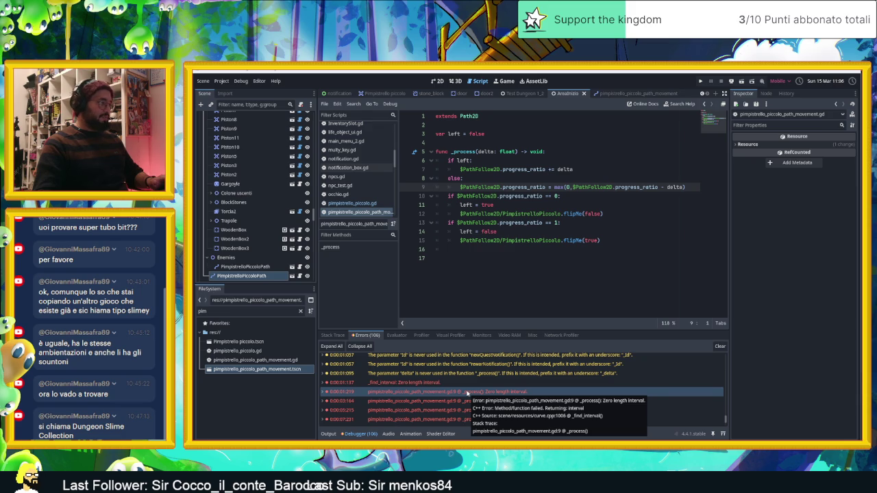
{"action": "left_click", "coordinate": [455, 401]}
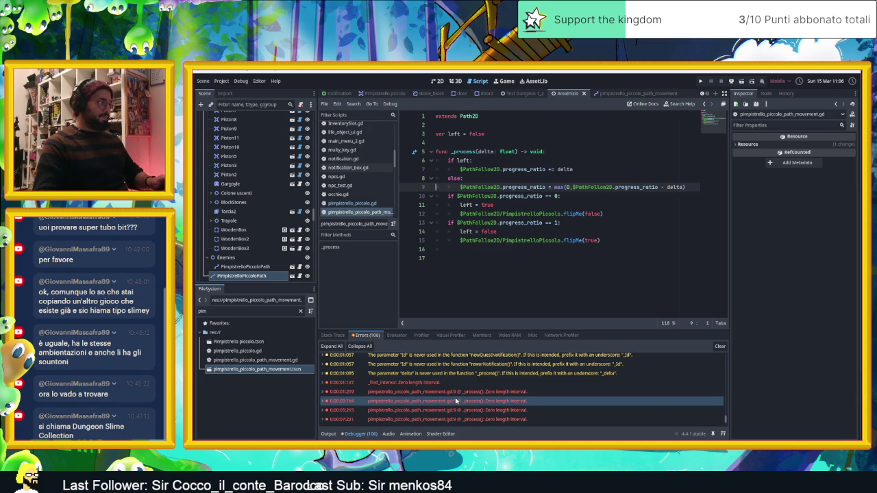
{"action": "left_click", "coordinate": [446, 383]}
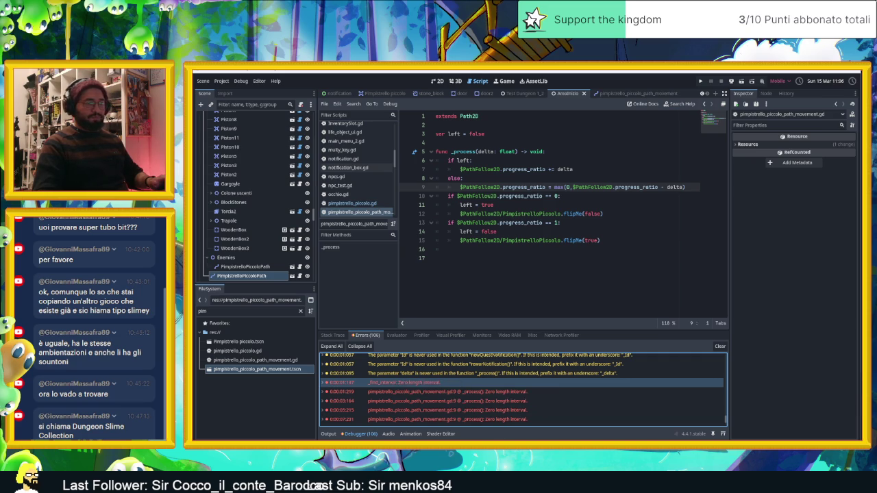
{"action": "key", "text": "alt+Tab"}
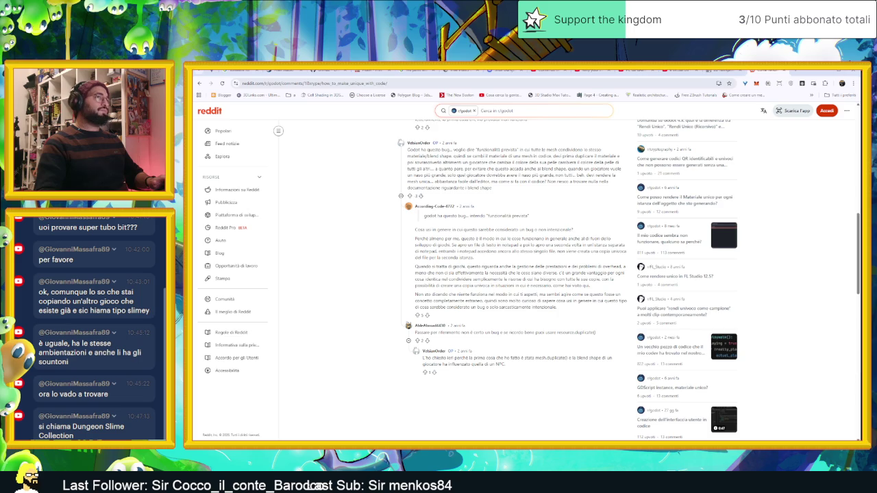
{"action": "key", "text": "ctrl+t"}
{"action": "key", "text": "ctrl+v"}
{"action": "key", "text": "Return"}
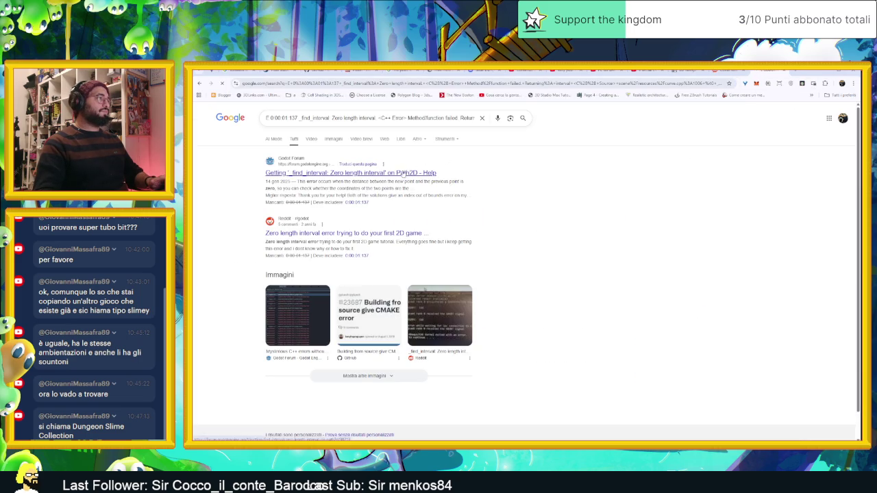
{"action": "left_click", "coordinate": [406, 174]}
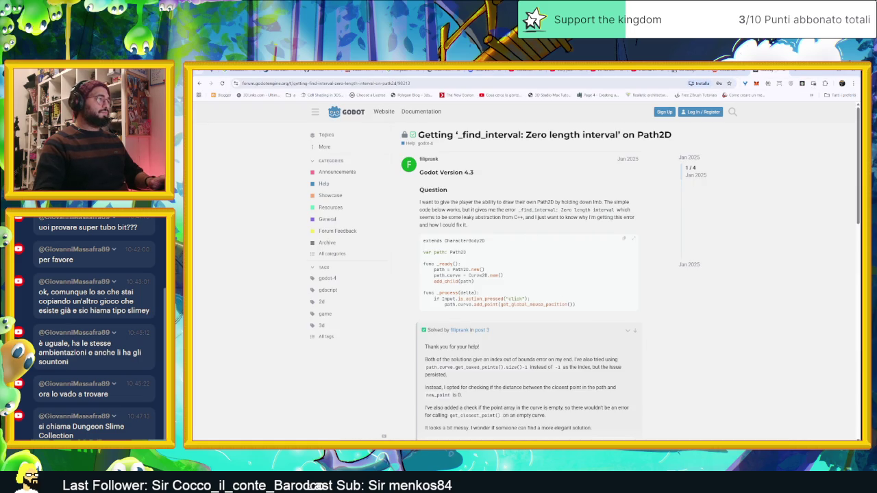
{"action": "scroll", "coordinate": [589, 346], "scroll_direction": "down", "scroll_amount": 1}
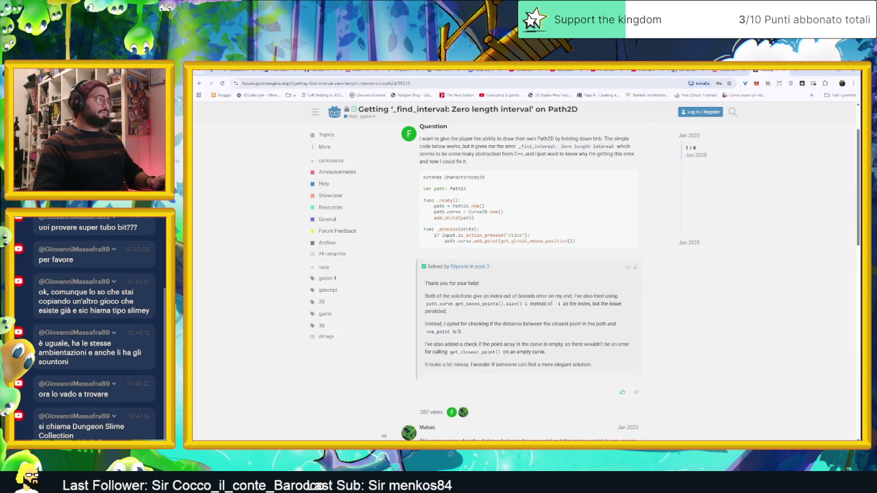
{"action": "scroll", "coordinate": [589, 348], "scroll_direction": "down", "scroll_amount": 1}
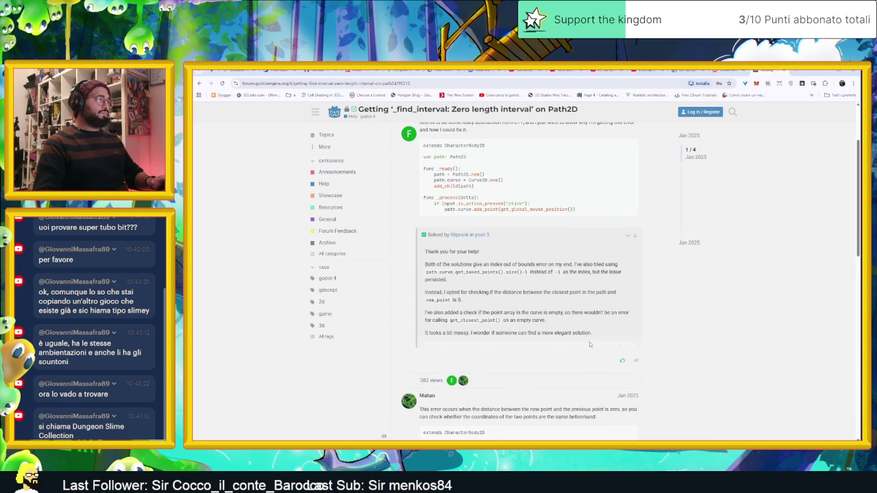
{"action": "scroll", "coordinate": [589, 338], "scroll_direction": "down", "scroll_amount": 1}
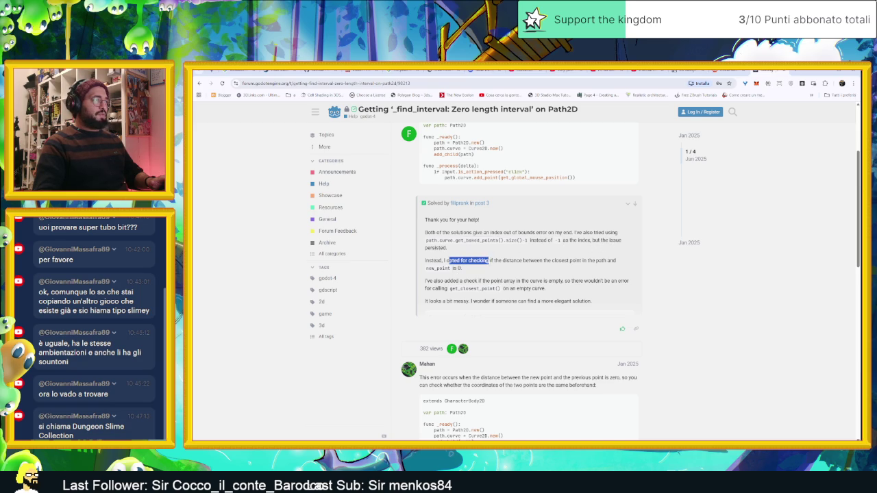
{"action": "left_click", "coordinate": [516, 261]}
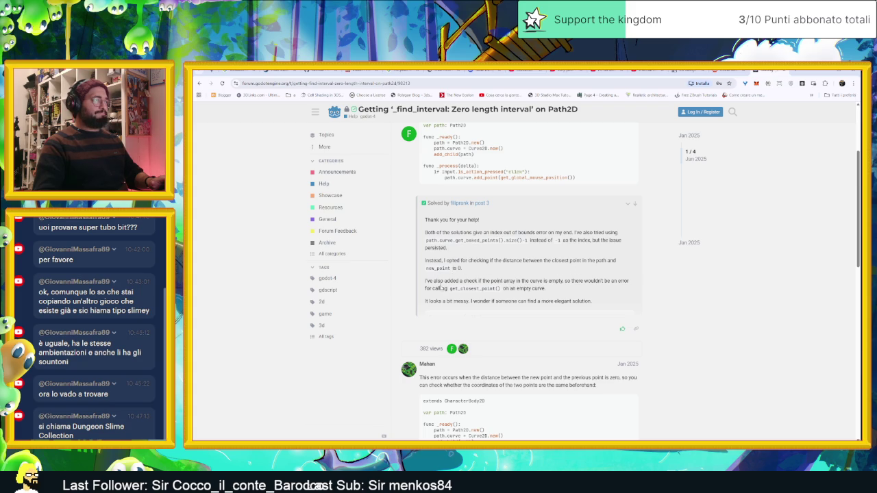
{"action": "scroll", "coordinate": [528, 281], "scroll_direction": "down", "scroll_amount": 2}
{"action": "scroll", "coordinate": [527, 310], "scroll_direction": "down", "scroll_amount": 1}
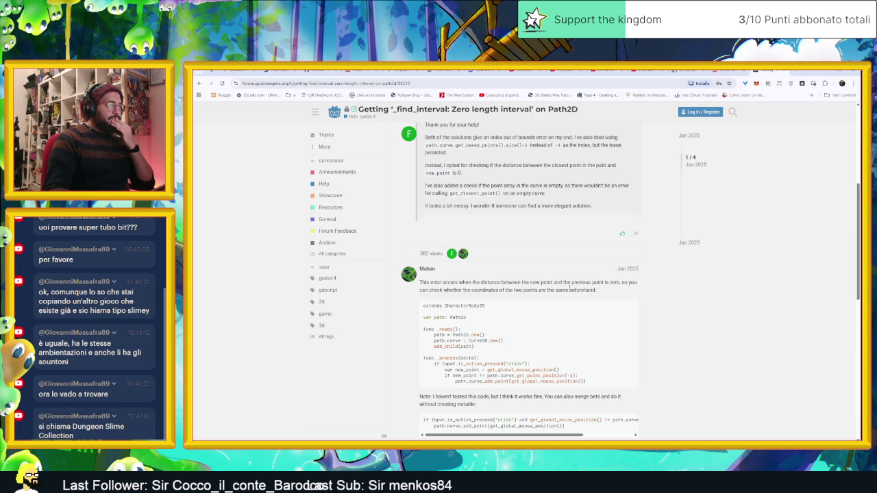
{"action": "left_click", "coordinate": [824, 72]}
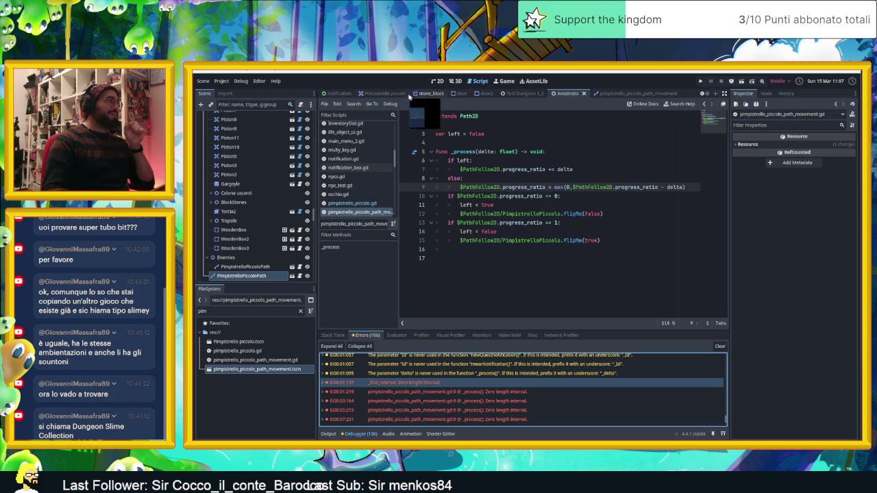
Step: Show AreaInizio in 2D and move PimpistrelloPiccoloPath2 above PimpistrelloPiccoloPath
{"action": "left_click", "coordinate": [510, 93]}
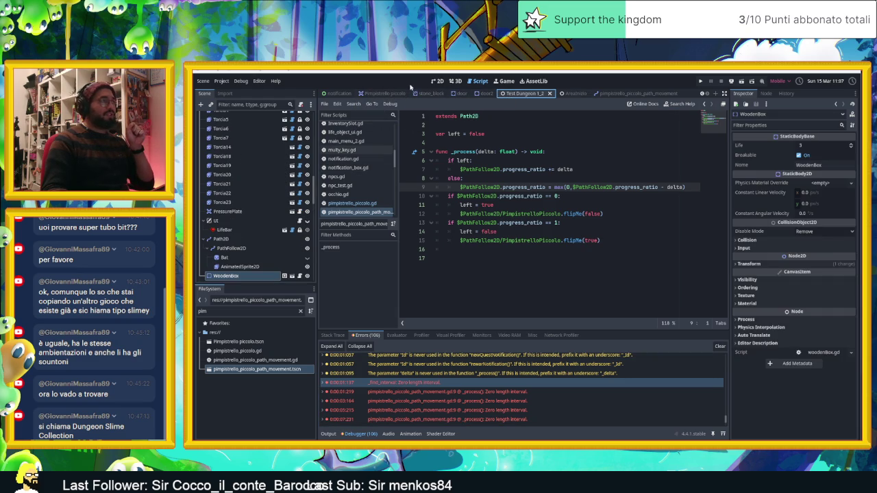
{"action": "left_click", "coordinate": [568, 94]}
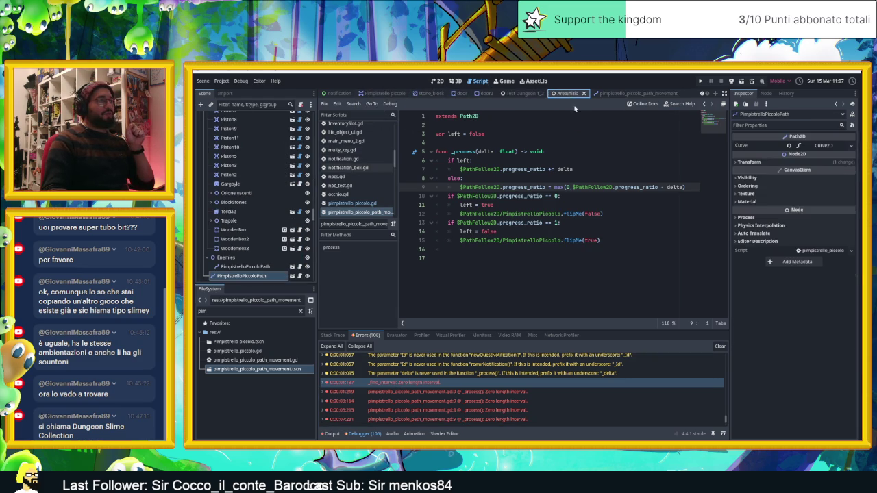
{"action": "left_click", "coordinate": [438, 81]}
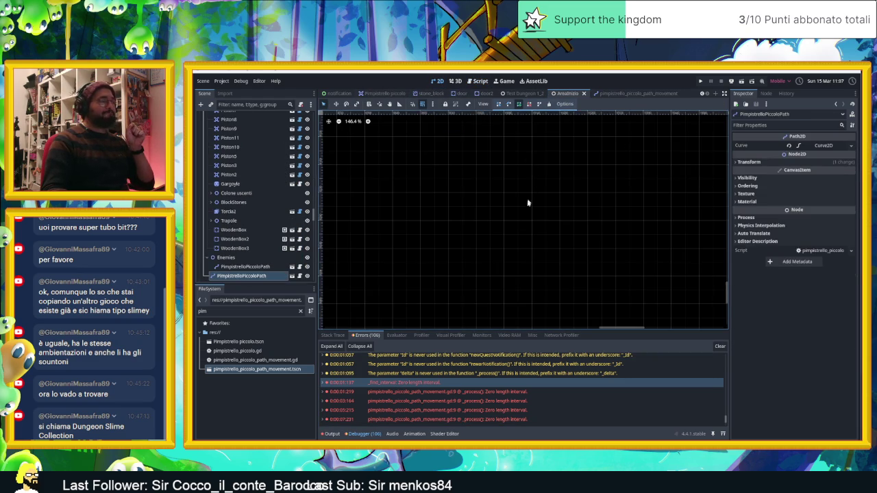
{"action": "scroll", "coordinate": [493, 246], "scroll_direction": "up", "scroll_amount": 4}
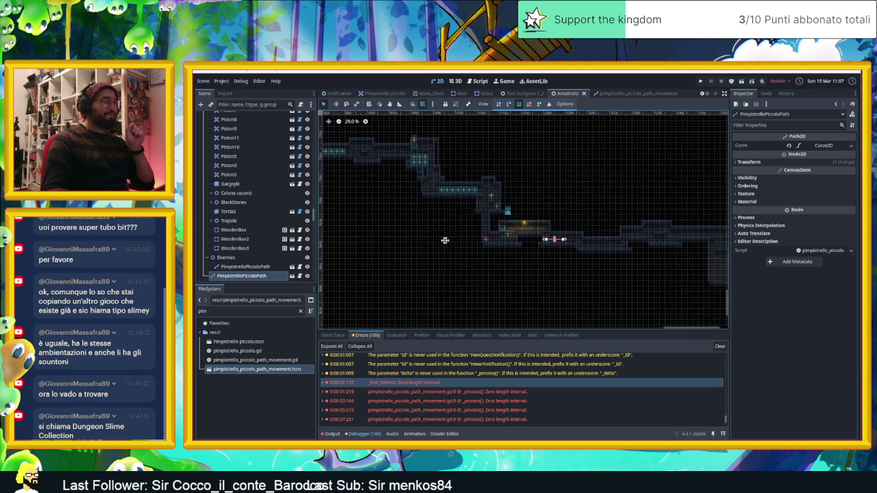
{"action": "scroll", "coordinate": [514, 231], "scroll_direction": "up", "scroll_amount": 6}
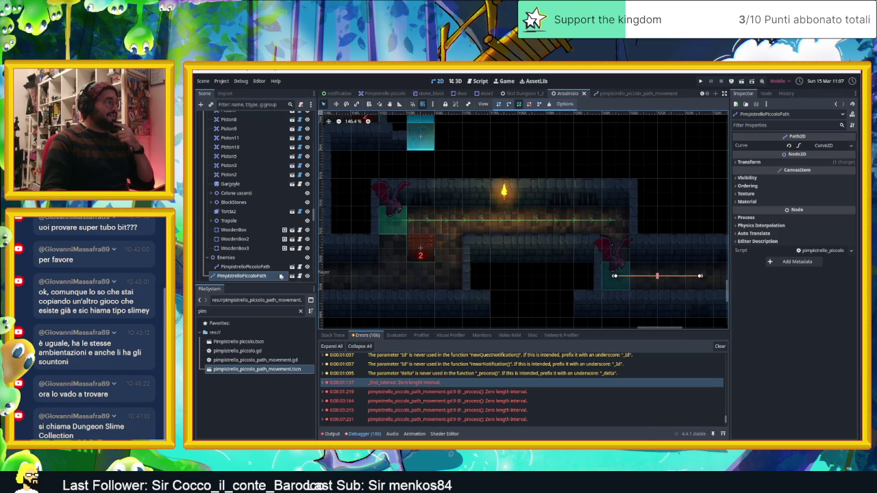
{"action": "left_click_drag", "start_coordinate": [248, 277], "coordinate": [245, 263]}
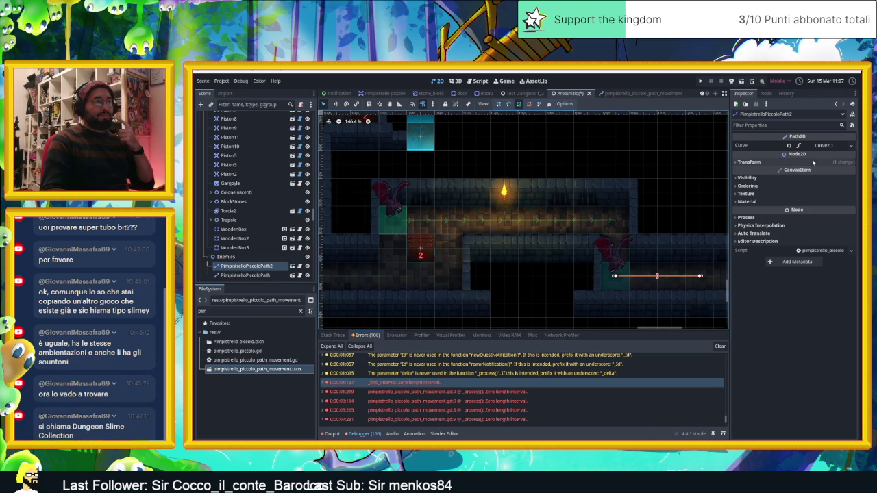
Step: Delete the middle Curve2D point, keeping (0,0) and (180,0), and run the game
{"action": "left_click", "coordinate": [824, 146]}
{"action": "left_click", "coordinate": [760, 169]}
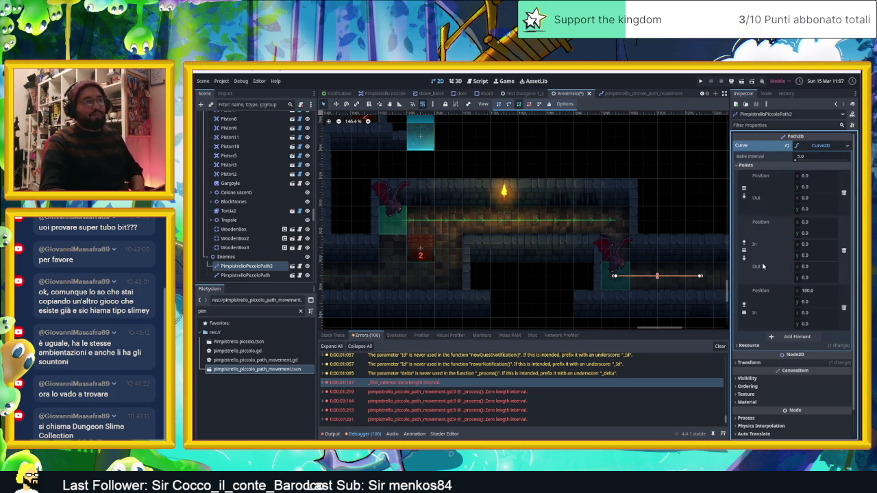
{"action": "left_click", "coordinate": [844, 251]}
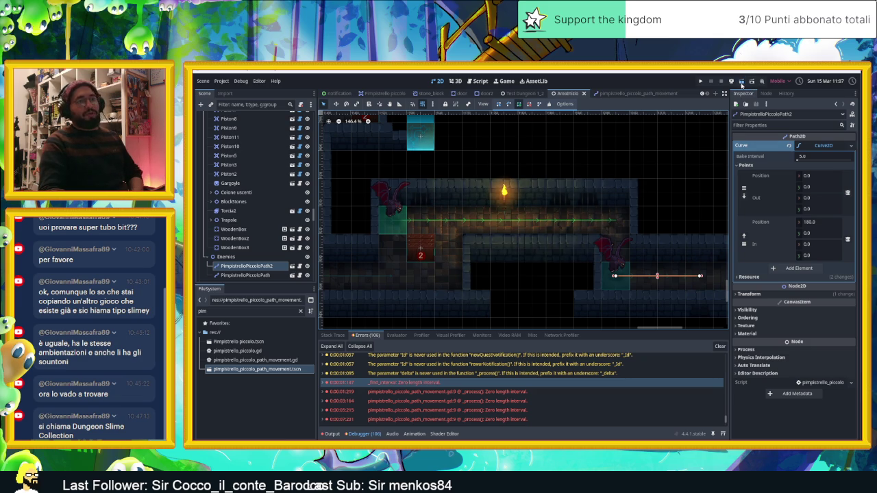
{"action": "key", "text": "F5"}
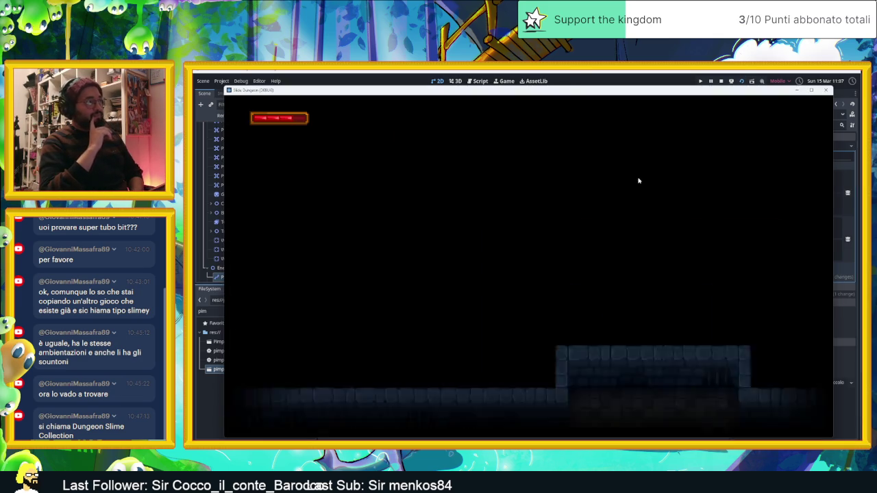
Step: Move the slime right, watch both bats glide along their horizontal paths, then stop the game
{"action": "key", "text": "Right"}
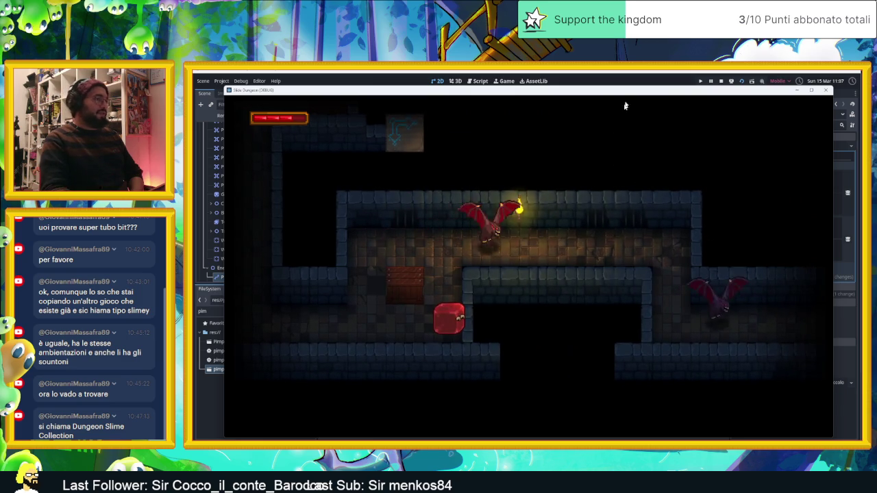
{"action": "mouse_move", "coordinate": [597, 90]}
{"action": "left_mouse_down"}
{"action": "mouse_move", "coordinate": [805, 95]}
{"action": "mouse_move", "coordinate": [733, 96]}
{"action": "left_mouse_up"}
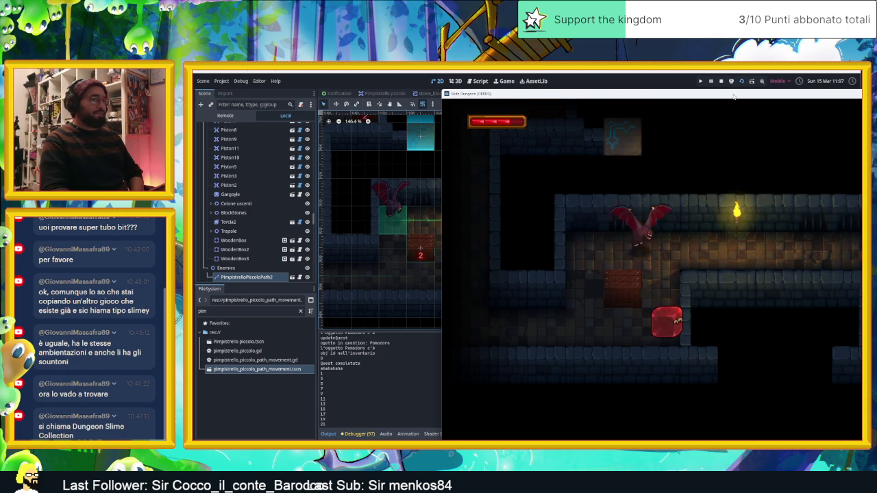
{"action": "left_click_drag", "start_coordinate": [720, 96], "coordinate": [519, 96]}
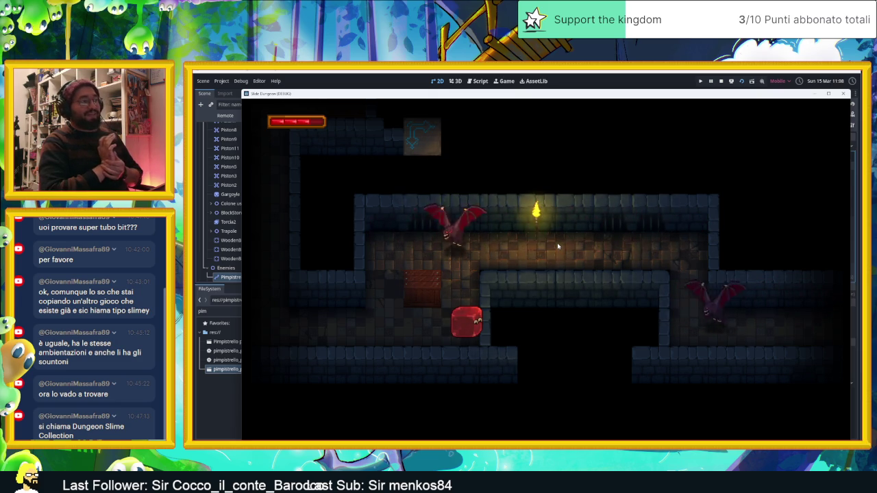
{"action": "left_click", "coordinate": [721, 81]}
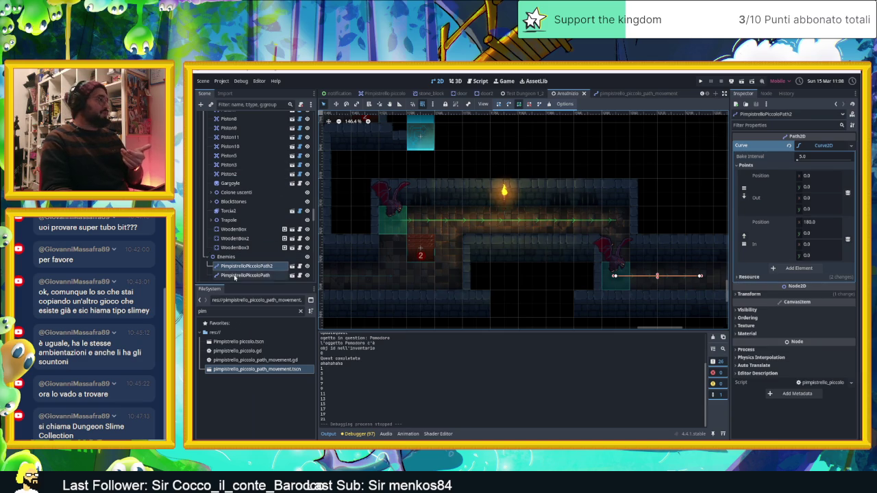
Step: Open the PathFollow2D script in pimpistrello_piccolo_path_movement and select progress_ratio on line 7
{"action": "left_click", "coordinate": [245, 275]}
{"action": "left_click", "coordinate": [621, 92]}
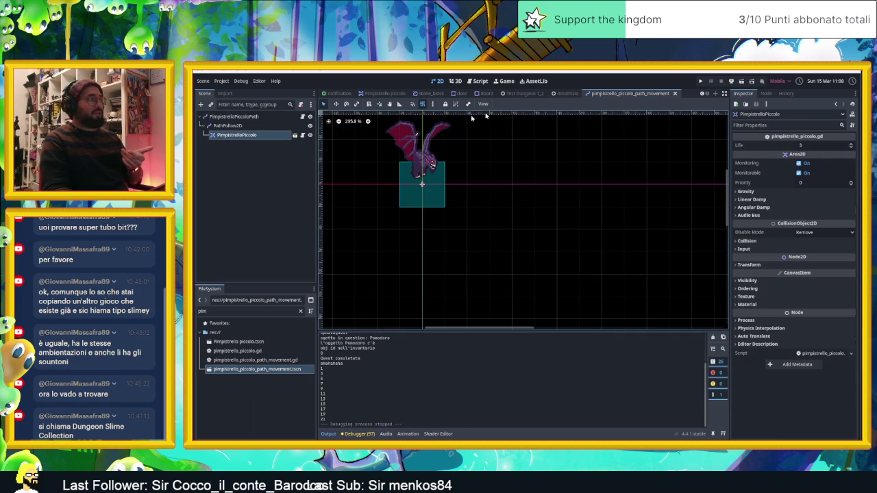
{"action": "left_click", "coordinate": [227, 126]}
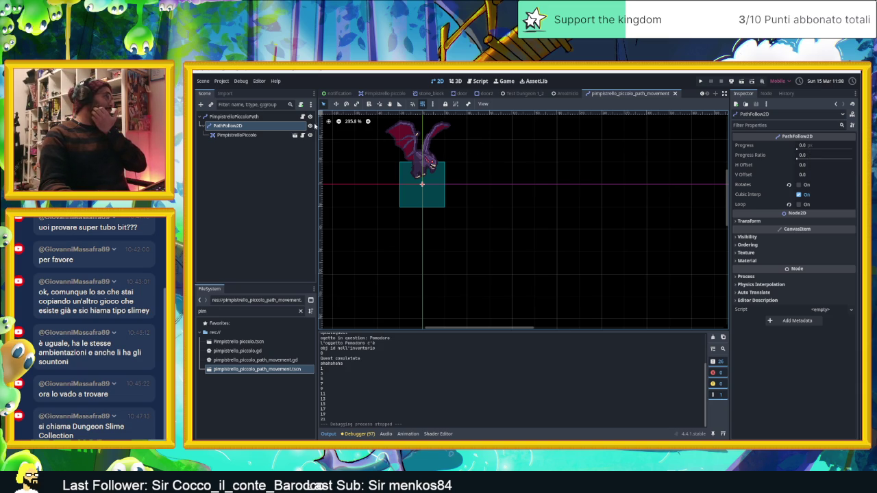
{"action": "left_click", "coordinate": [303, 118]}
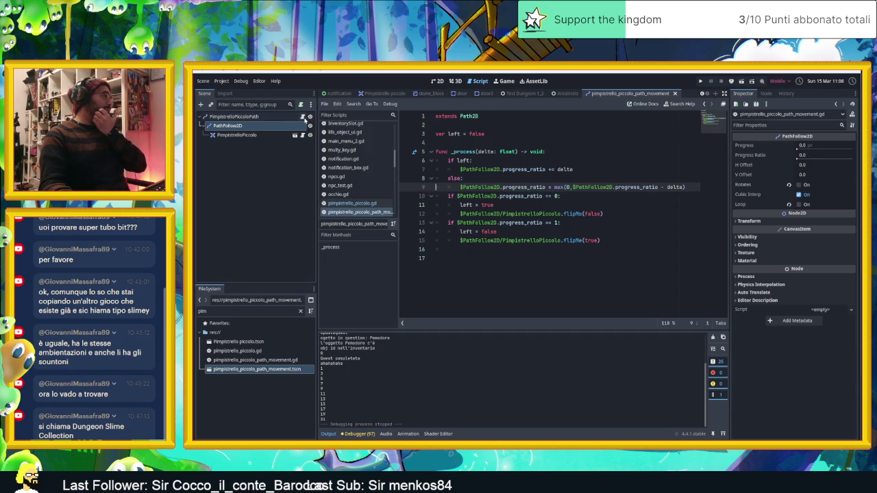
{"action": "left_click", "coordinate": [578, 194]}
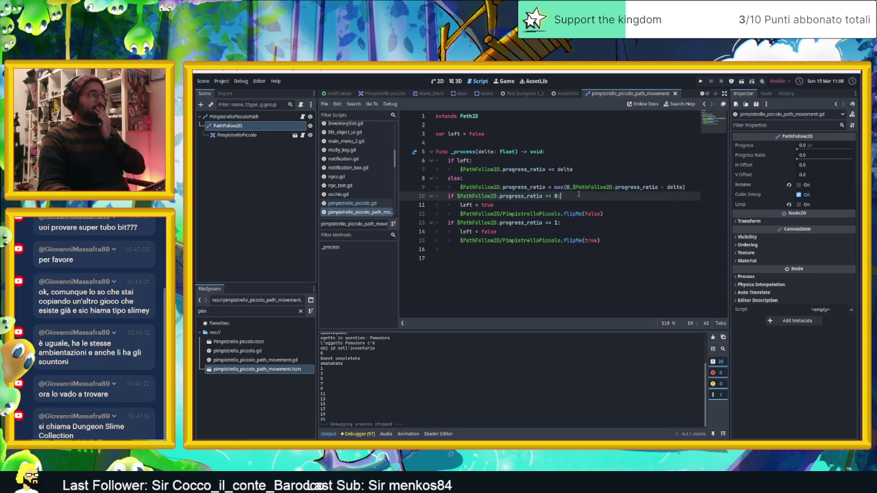
{"action": "left_click", "coordinate": [689, 187]}
{"action": "double_click", "coordinate": [524, 170]}
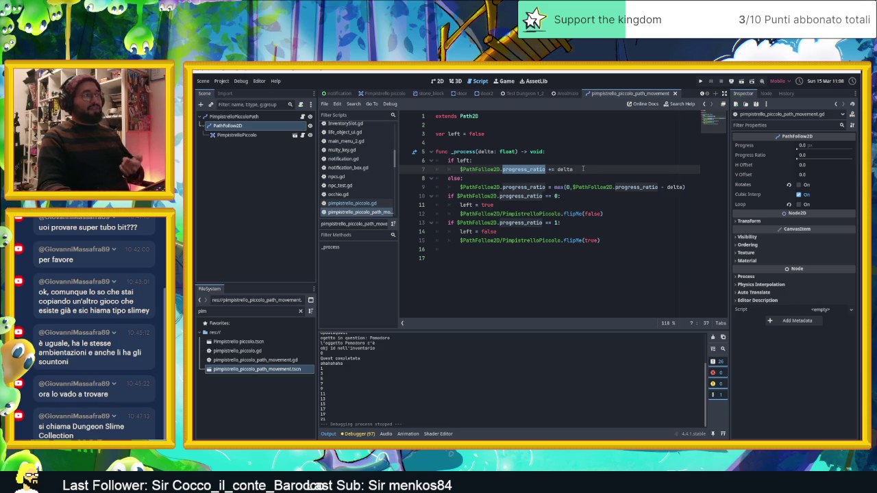
Step: Change progress_ratio to progress on line 7 and rewrite line 9 as progress -= delta
{"action": "type", "text": "progr"}
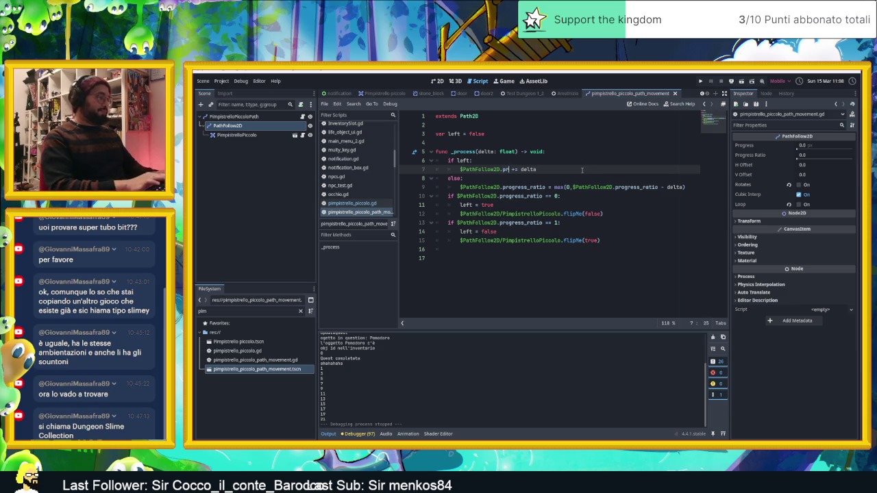
{"action": "type", "text": "ess"}
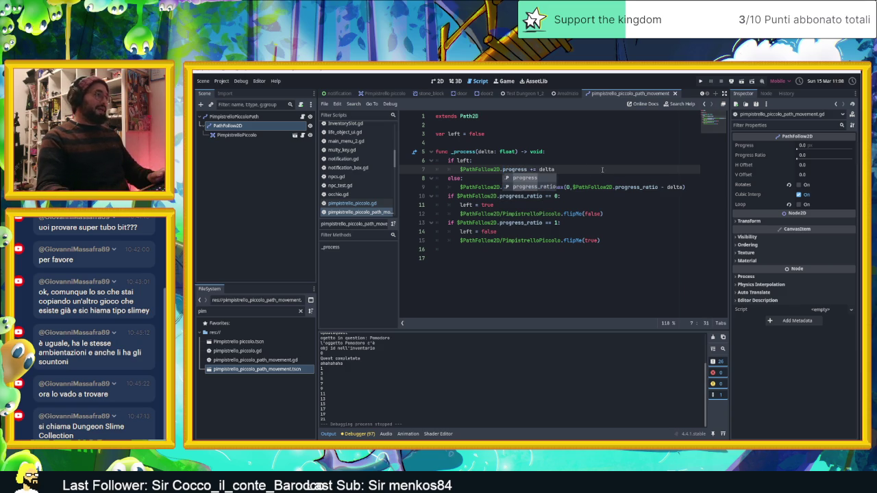
{"action": "key", "text": "End"}
{"action": "left_click_drag", "start_coordinate": [684, 187], "coordinate": [526, 187]}
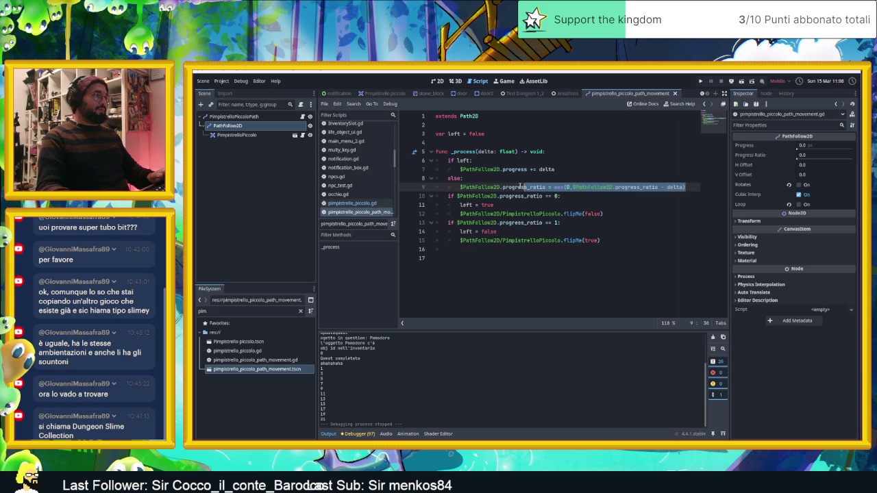
{"action": "key", "text": "BackSpace"}
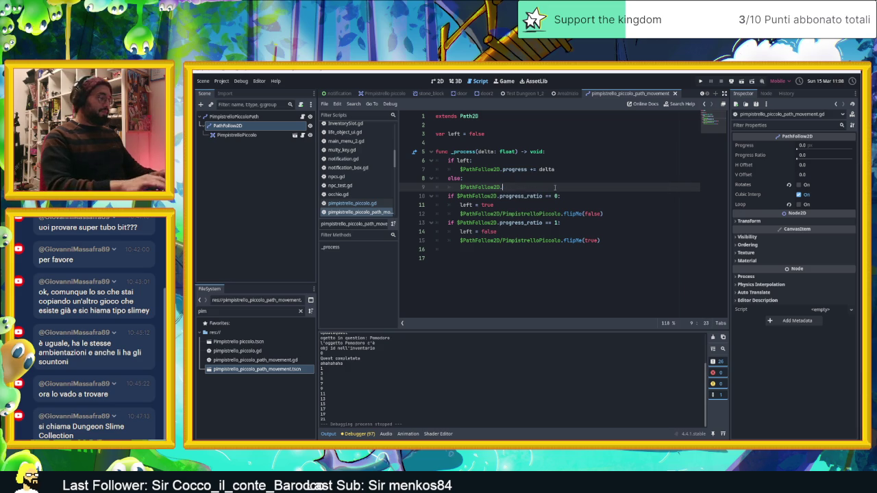
{"action": "type", "text": "progress-"}
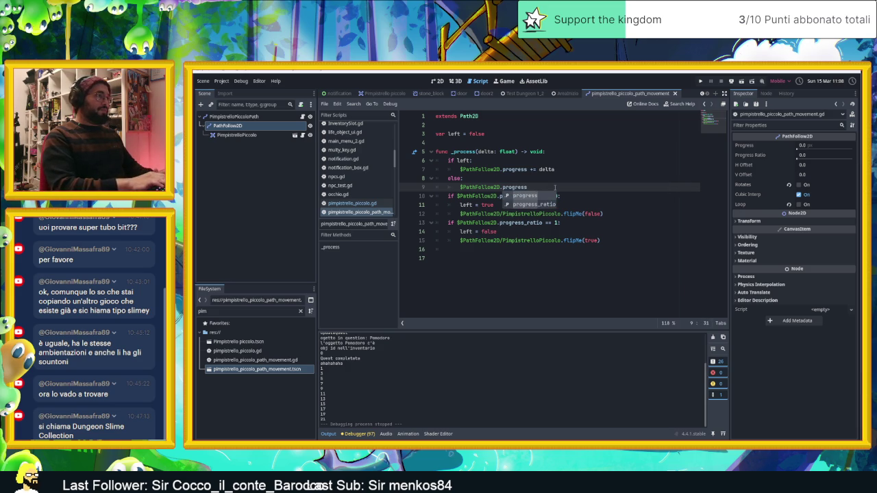
{"action": "type", "text": "= delta"}
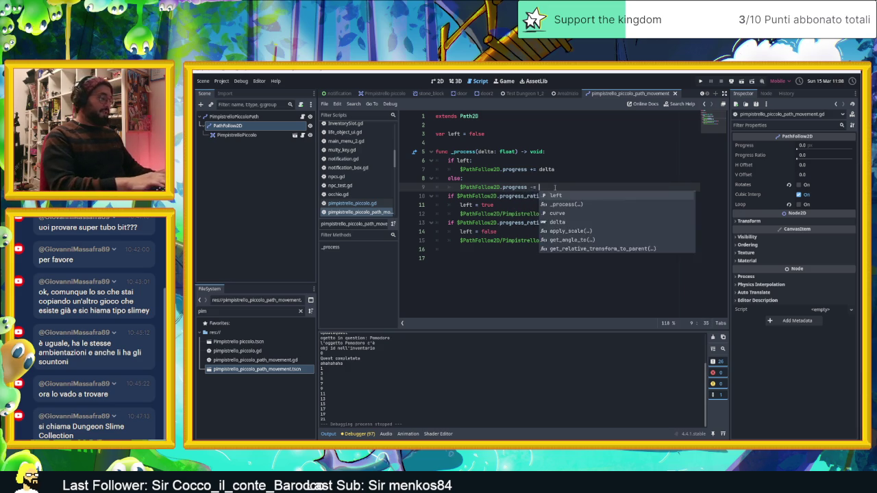
Step: Multiply delta by 50 on lines 7 and 9, then return to Test Dungeon 1_2
{"action": "left_click", "coordinate": [555, 172]}
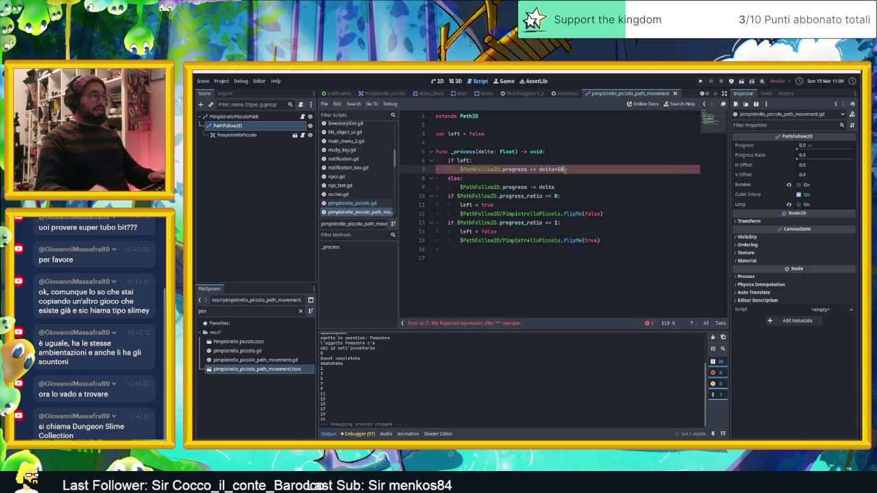
{"action": "left_click", "coordinate": [573, 187]}
{"action": "type", "text": "*"}
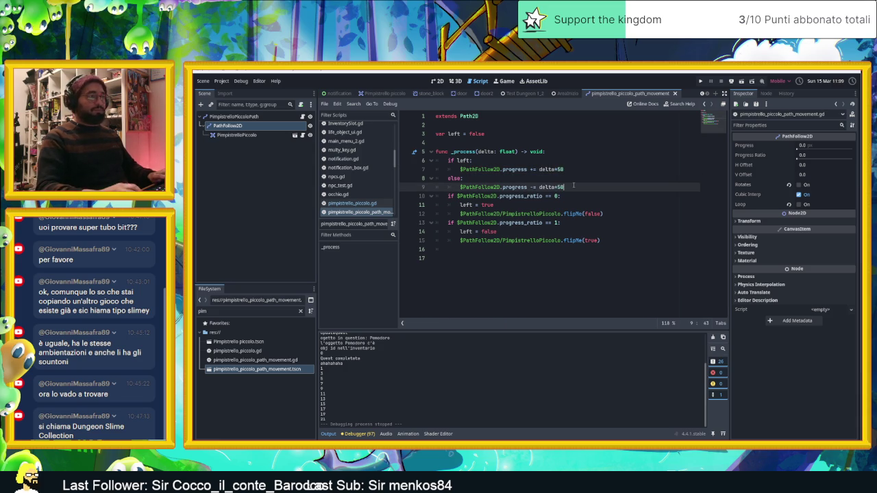
{"action": "left_click", "coordinate": [511, 97]}
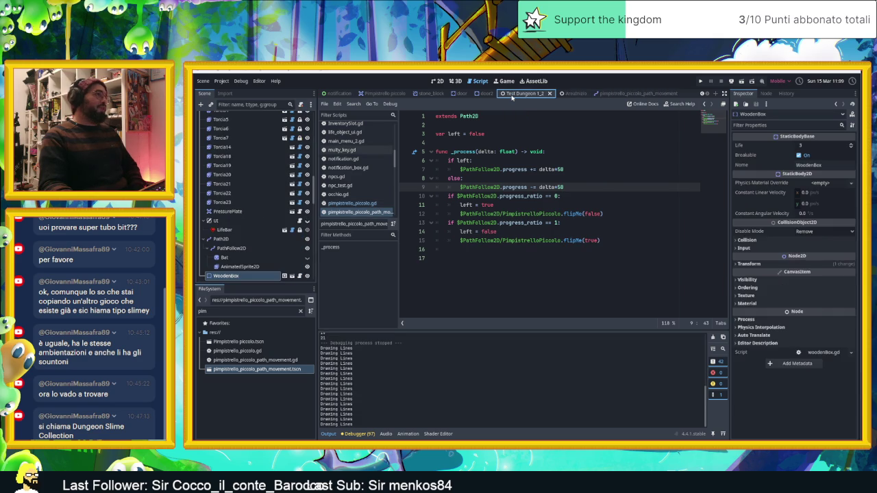
Step: Run AreaInizio in 2D, move the slime into the lit room, stop, and reopen the bat script
{"action": "left_click", "coordinate": [567, 94]}
{"action": "left_click", "coordinate": [433, 82]}
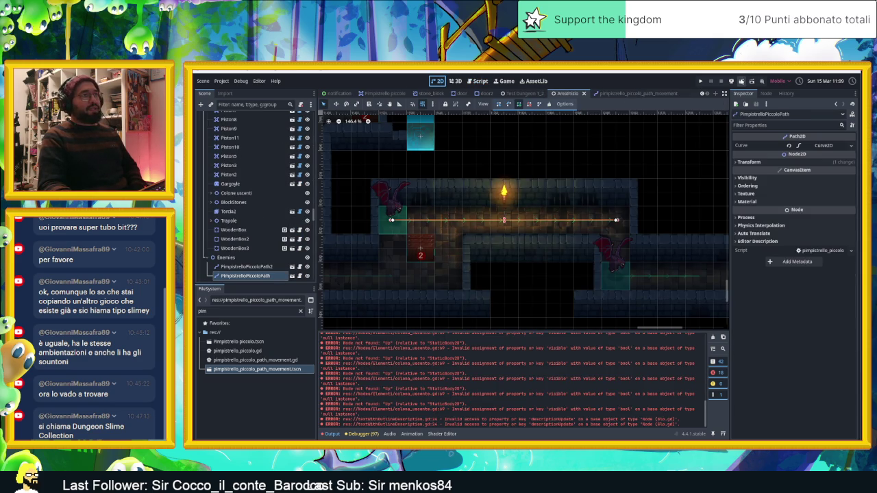
{"action": "key", "text": "F5"}
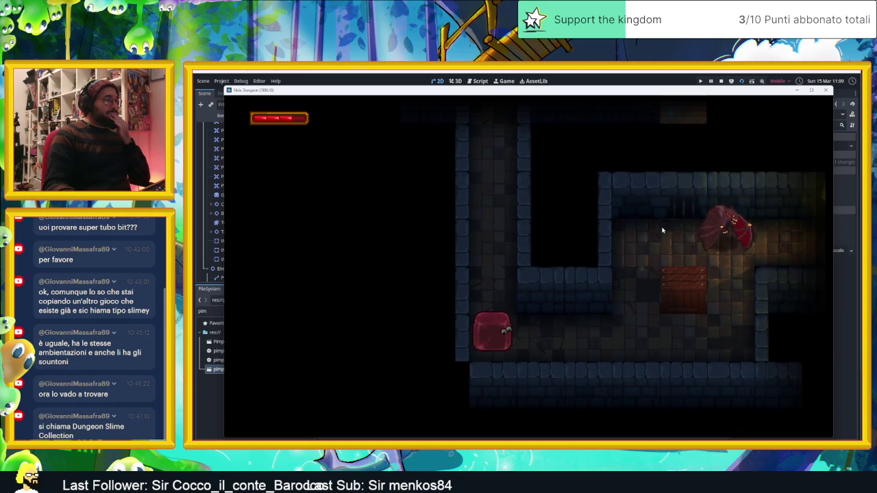
{"action": "key", "text": "Right"}
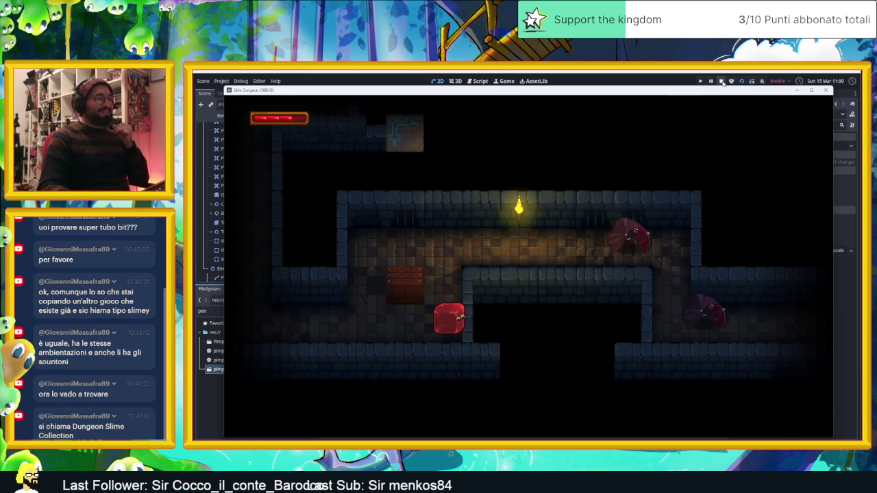
{"action": "left_click", "coordinate": [722, 81]}
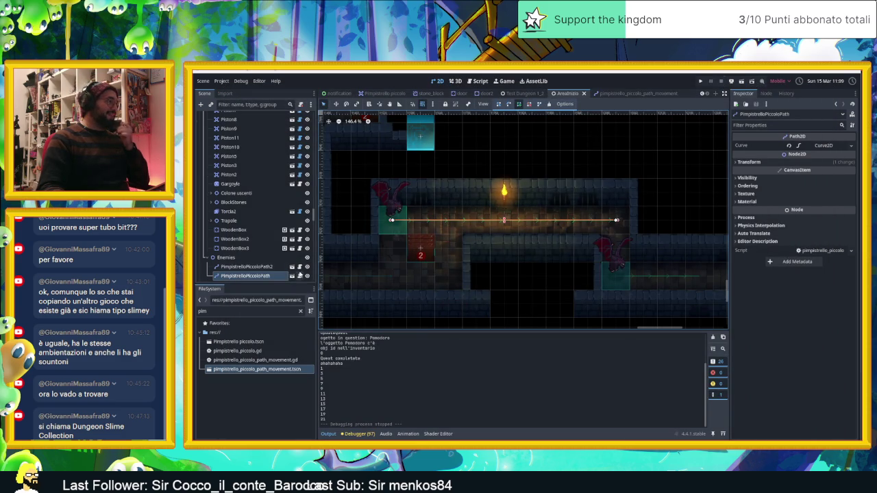
{"action": "left_click", "coordinate": [300, 275]}
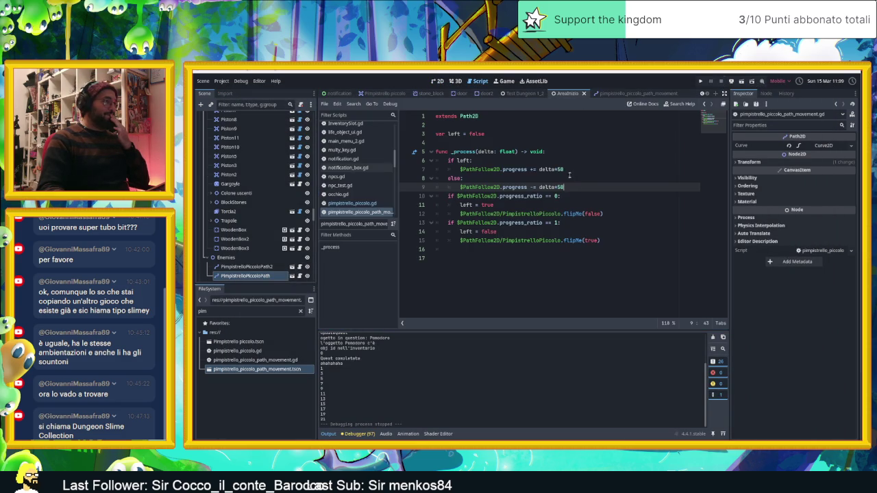
Step: Declare var speed = 200 on line 4 of the bat script
{"action": "left_click", "coordinate": [506, 143]}
{"action": "type", "text": "c"}
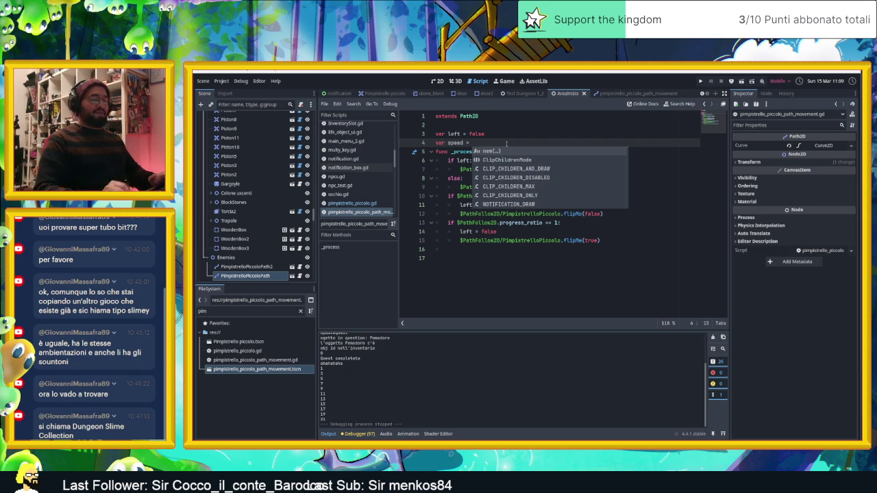
{"action": "type", "text": "200"}
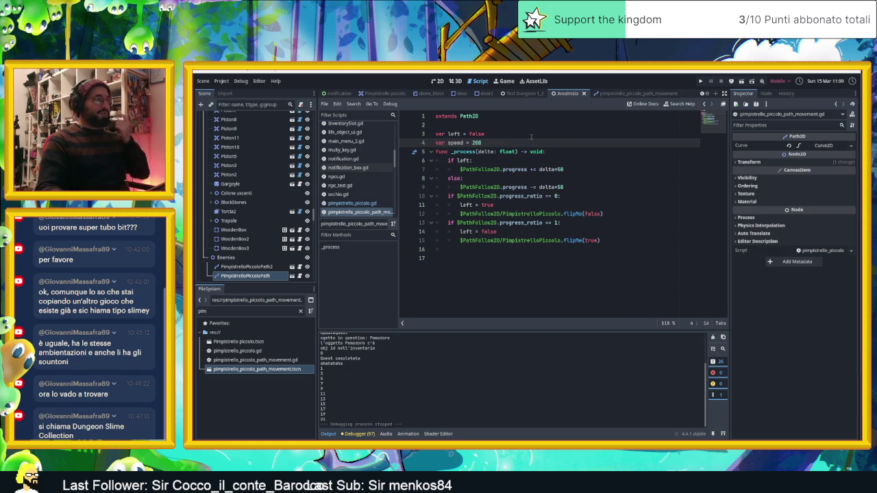
{"action": "left_click", "coordinate": [559, 170]}
{"action": "type", "text": "200"}
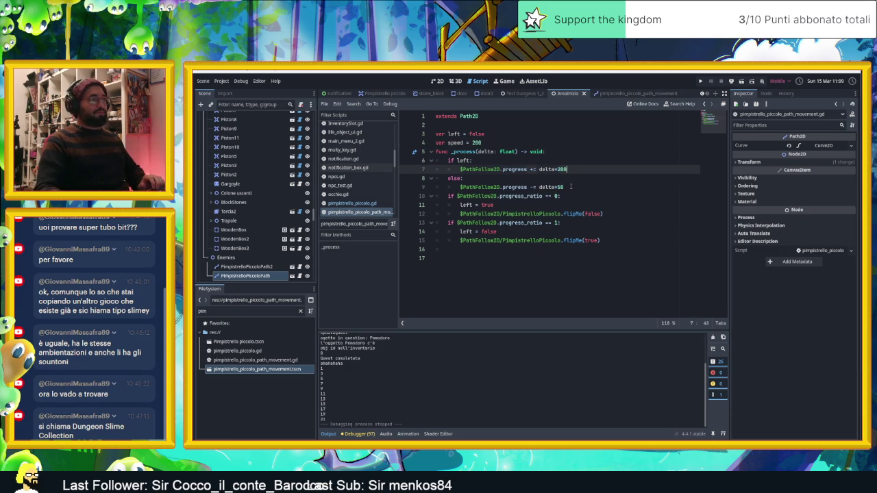
{"action": "left_click", "coordinate": [559, 187]}
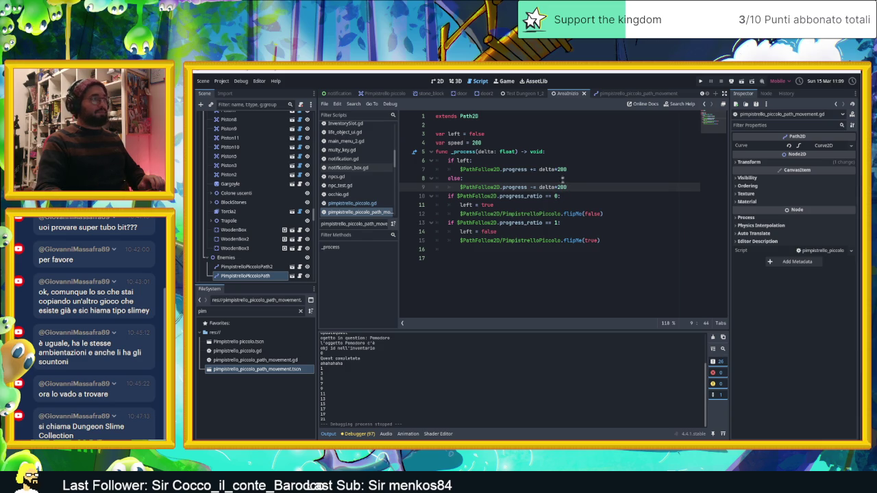
Step: Replace the multipliers on lines 7 and 9 with speed and launch the game
{"action": "double_click", "coordinate": [562, 169]}
{"action": "type", "text": "sp"}
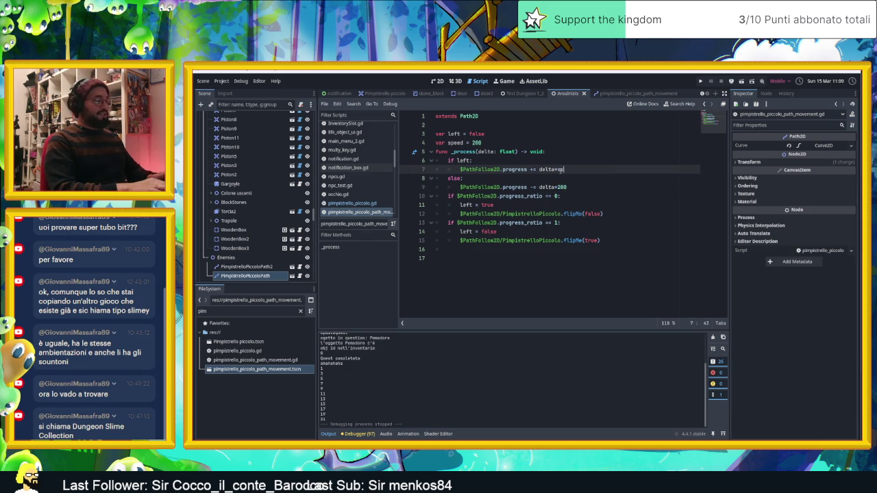
{"action": "type", "text": "eed"}
{"action": "key", "text": "Escape"}
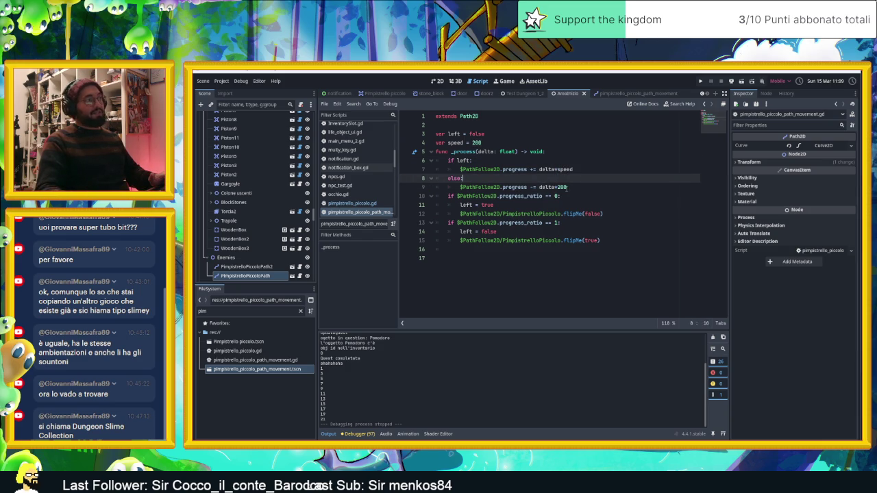
{"action": "left_click", "coordinate": [564, 188]}
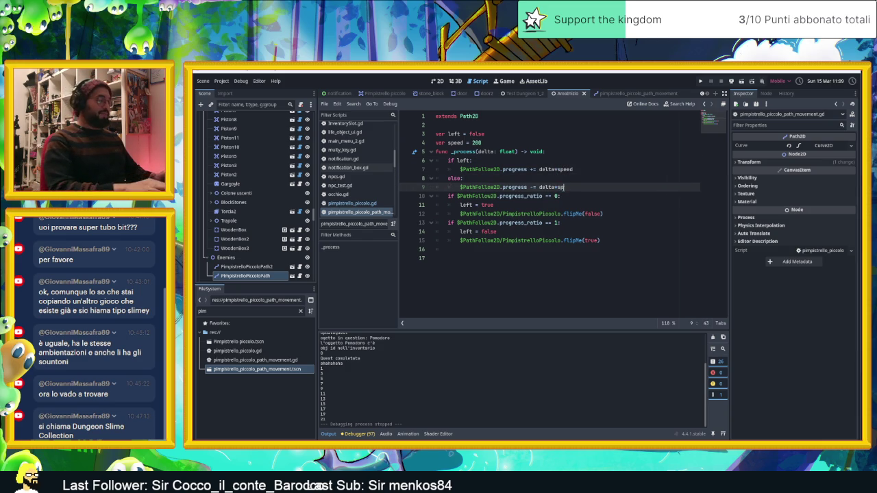
{"action": "type", "text": "speed"}
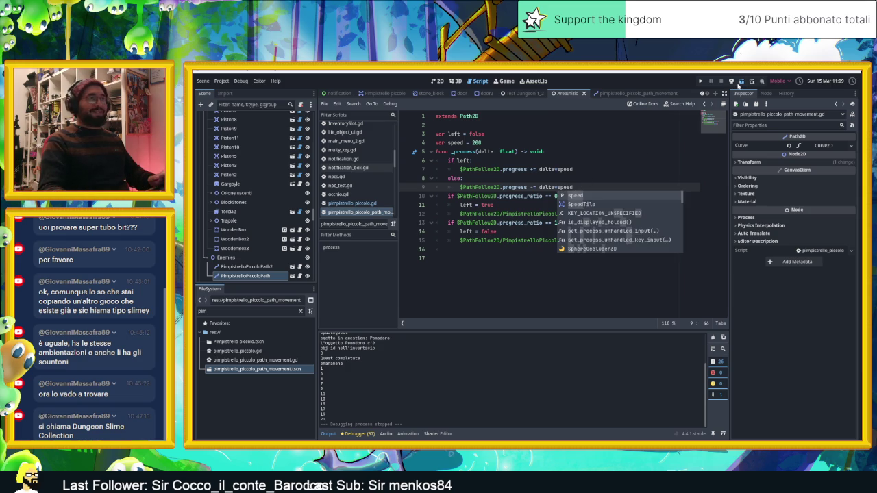
{"action": "key", "text": "F5"}
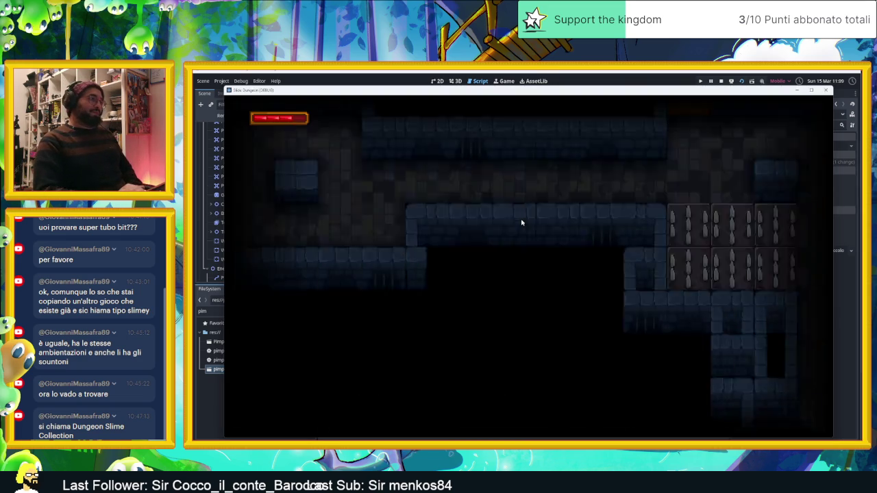
Step: Move and dash the slime through the dungeon's upper and lower corridors around the bats
{"action": "key", "text": "Right"}
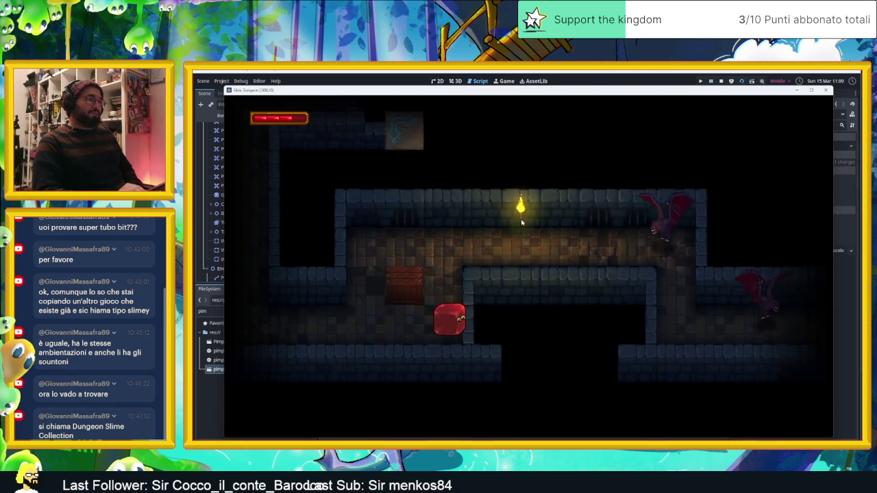
{"action": "key", "text": "Up"}
{"action": "key", "text": "Right"}
{"action": "key", "text": "Down"}
{"action": "key", "text": "Up"}
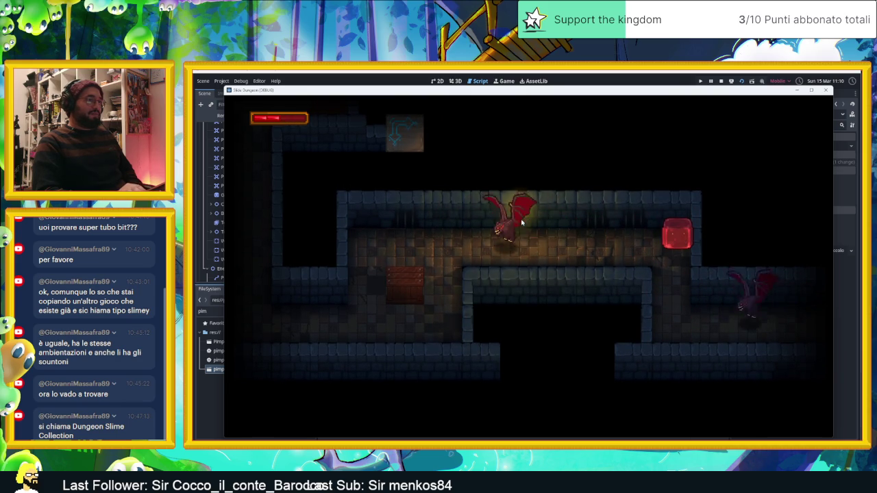
{"action": "key", "text": "Left"}
{"action": "key", "text": "Down"}
Step: Dash the slime between the east and west walls, then stop the running game
{"action": "key", "text": "Right"}
{"action": "key", "text": "Up"}
{"action": "key", "text": "Right"}
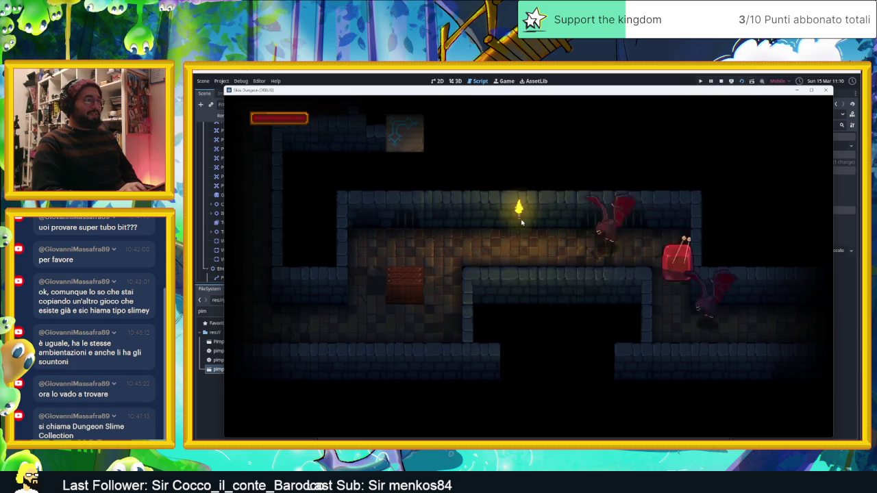
{"action": "key", "text": "Left"}
{"action": "key", "text": "Right"}
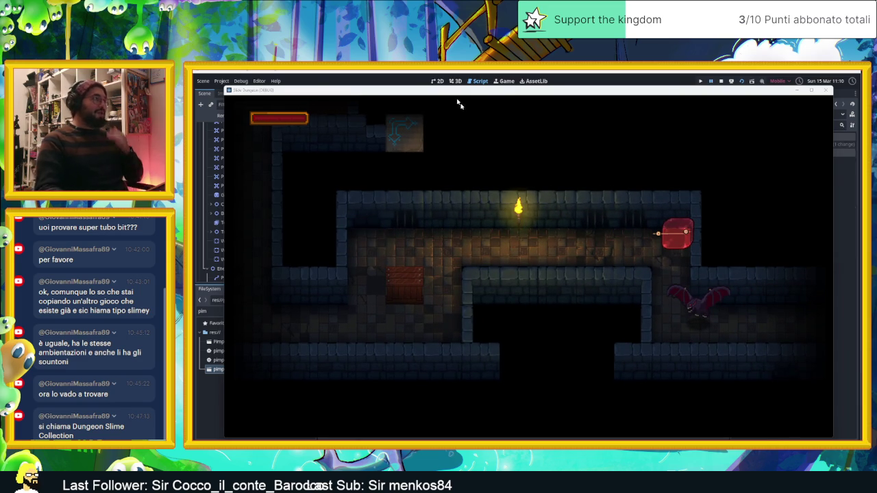
{"action": "mouse_move", "coordinate": [446, 92]}
{"action": "left_mouse_down"}
{"action": "mouse_move", "coordinate": [519, 112]}
{"action": "mouse_move", "coordinate": [732, 128]}
{"action": "mouse_move", "coordinate": [608, 137]}
{"action": "left_mouse_up"}
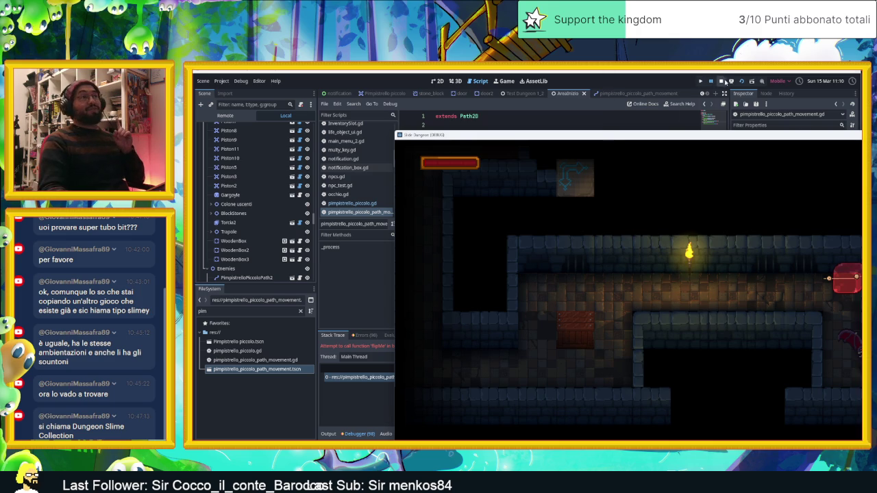
{"action": "left_click", "coordinate": [722, 81]}
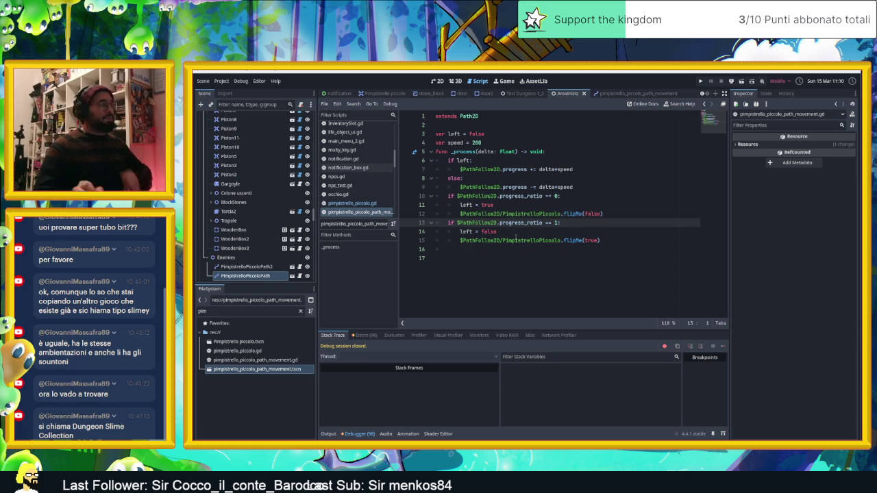
Step: Check the flipMe(true) call, then open pimpistrello_piccolo.gd from the bat's path-movement scene
{"action": "left_click", "coordinate": [597, 240]}
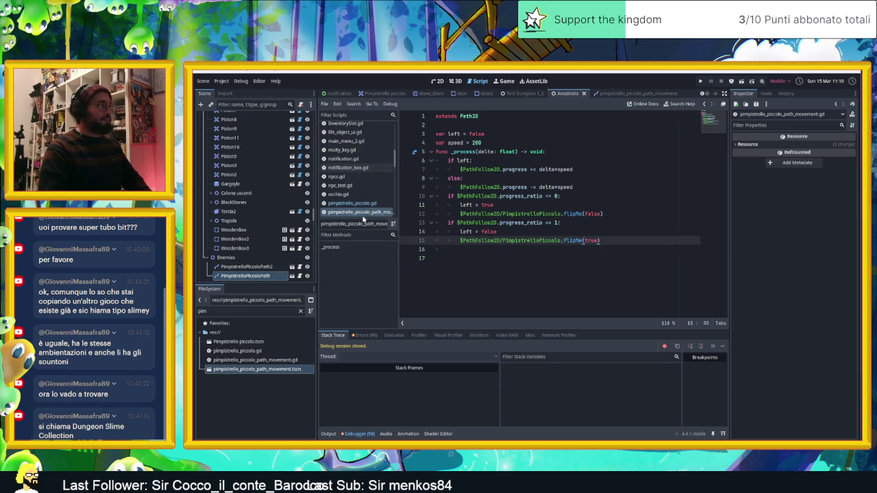
{"action": "left_click", "coordinate": [638, 93]}
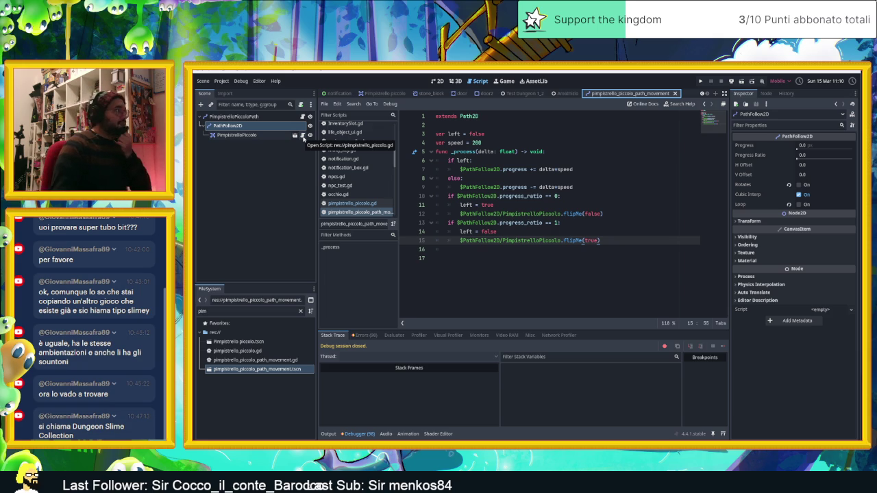
{"action": "left_click", "coordinate": [296, 135]}
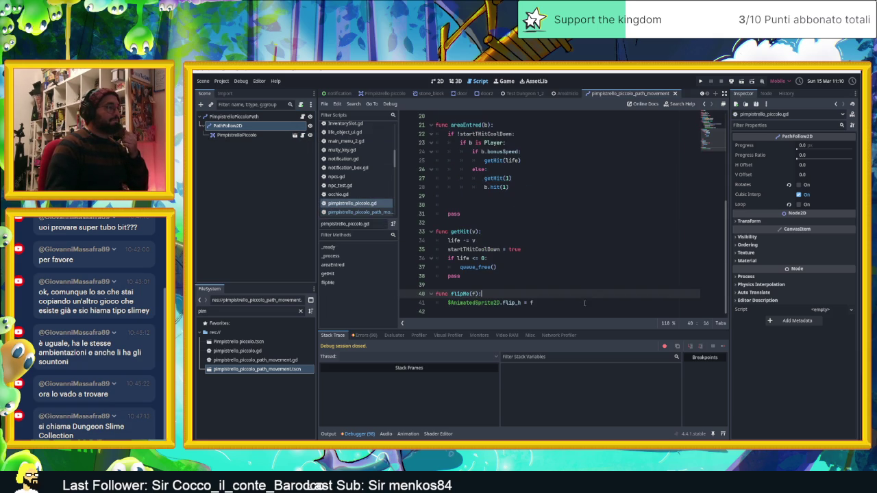
Step: Replace queue_free() on line 37 with 'if get_parent().get_parent() is Path2D:'
{"action": "left_click", "coordinate": [533, 267]}
{"action": "left_click_drag", "start_coordinate": [463, 268], "coordinate": [459, 268]}
{"action": "key", "text": "BackSpace"}
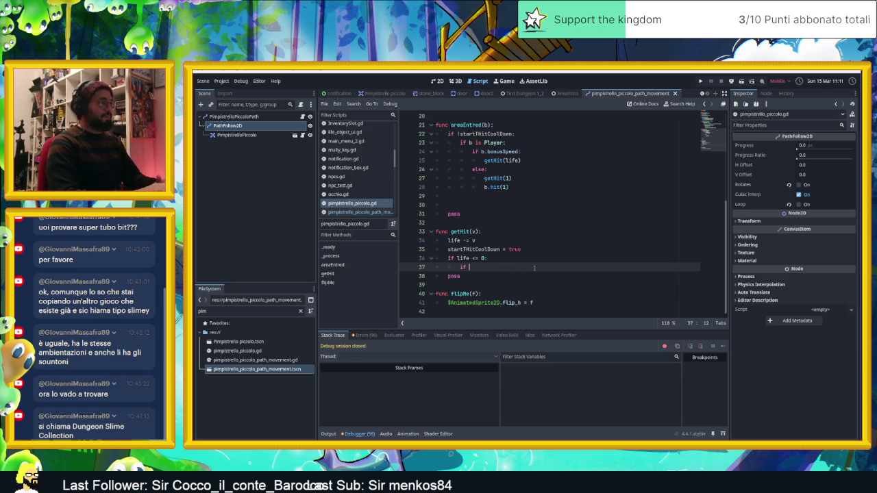
{"action": "type", "text": "if get_"}
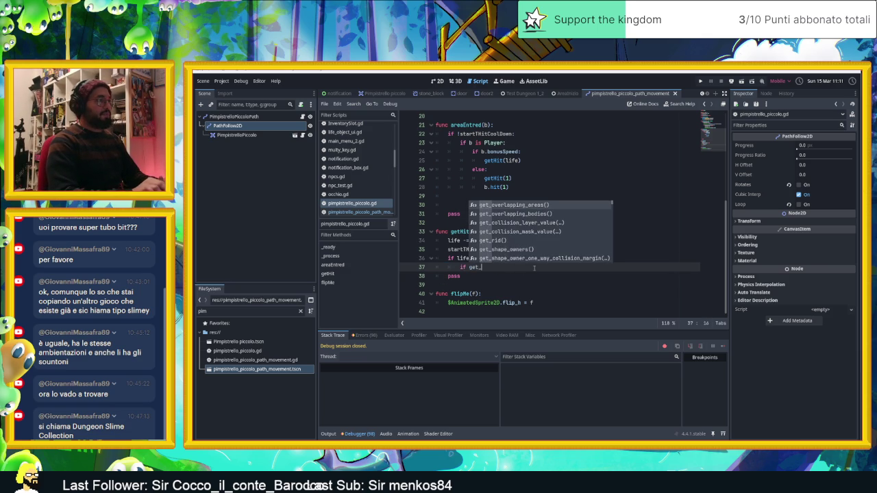
{"action": "type", "text": "par"}
{"action": "key", "text": "Return"}
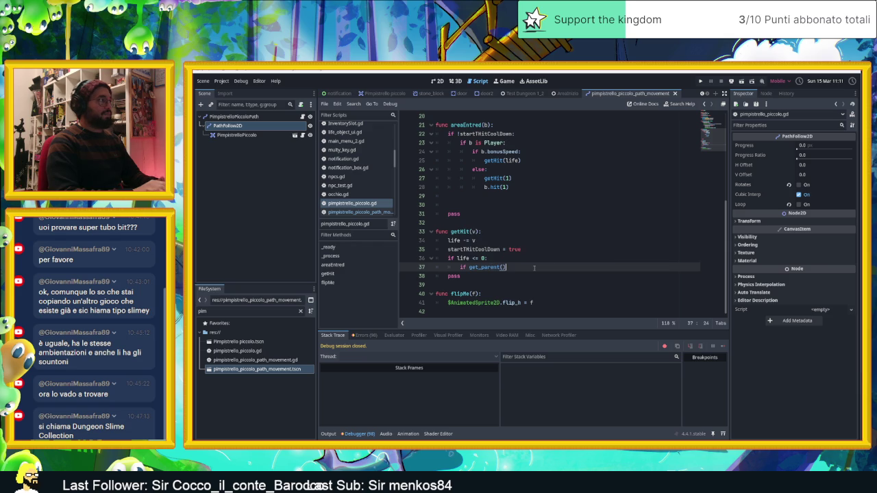
{"action": "type", "text": ".ge"}
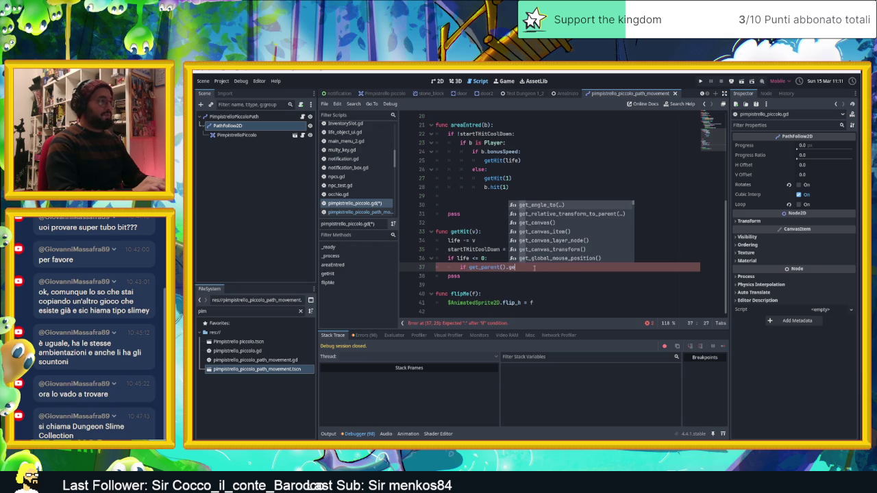
{"action": "type", "text": "t_par"}
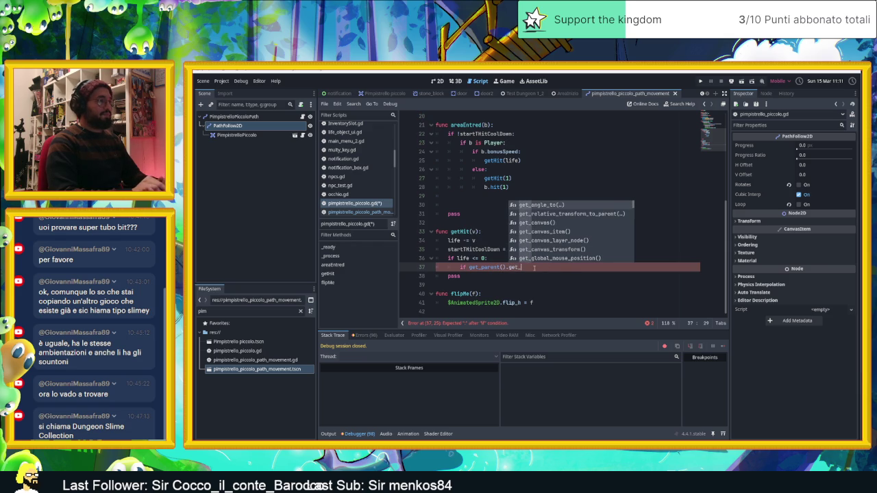
{"action": "key", "text": "Return"}
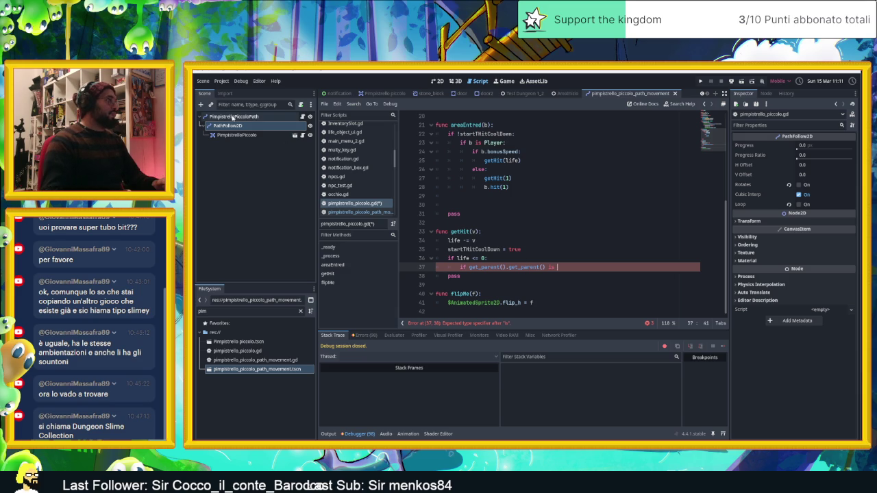
{"action": "type", "text": "Pat"}
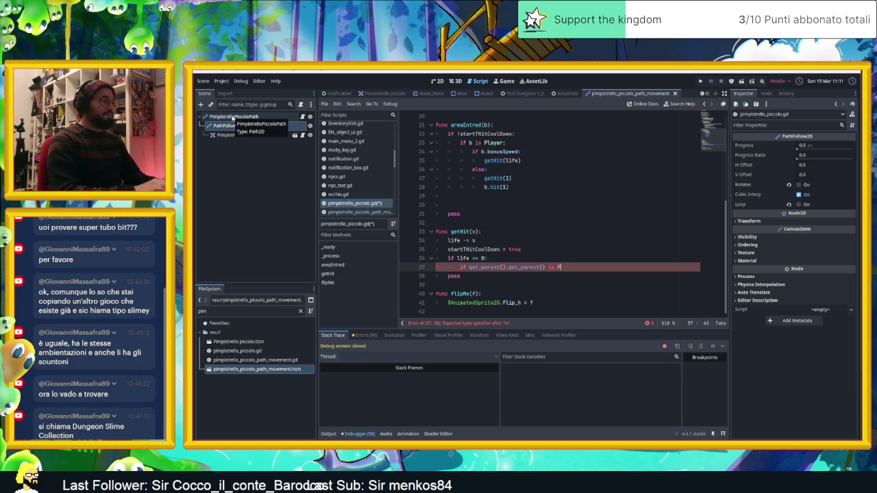
{"action": "key", "text": "Return"}
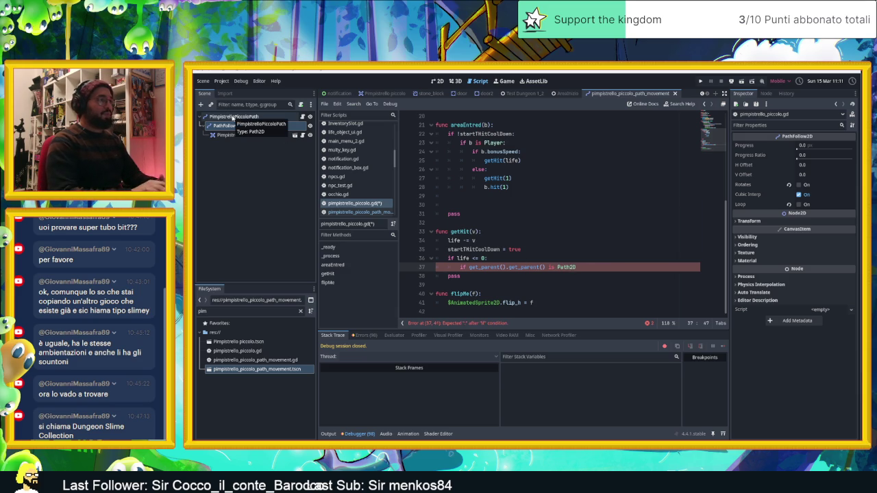
{"action": "type", "text": ":"}
Step: Add an indented queue_free() under the Path2D condition and save the bat script
{"action": "key", "text": "Return"}
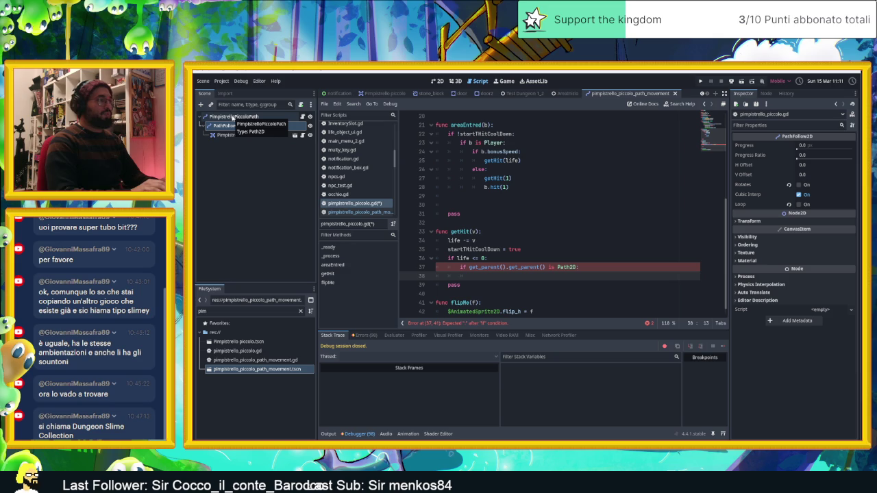
{"action": "type", "text": "qu"}
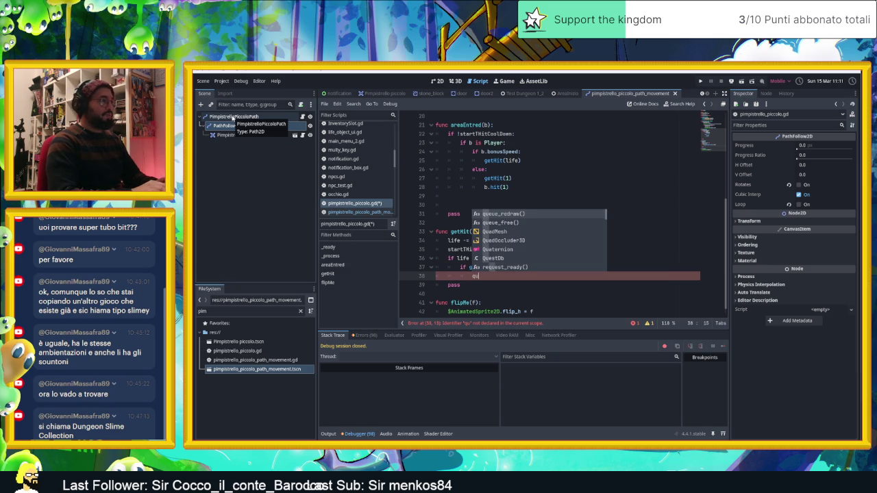
{"action": "key", "text": "Down"}
{"action": "key", "text": "Return"}
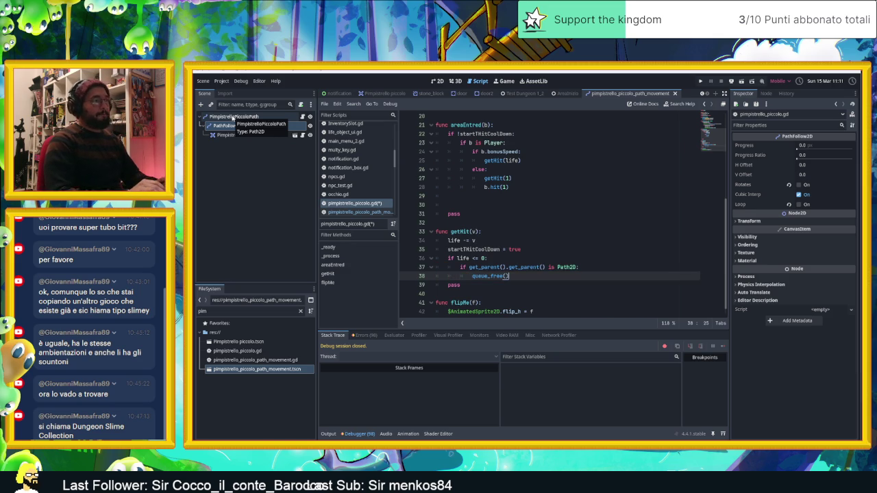
{"action": "key", "text": "ctrl+s"}
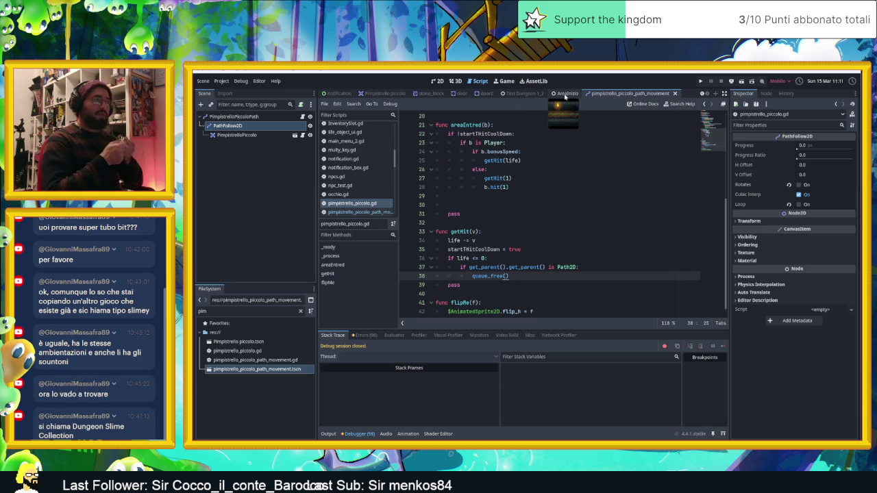
Step: Save and run the AreaInizio level, then hide the slime and move it up and right
{"action": "left_click", "coordinate": [565, 94]}
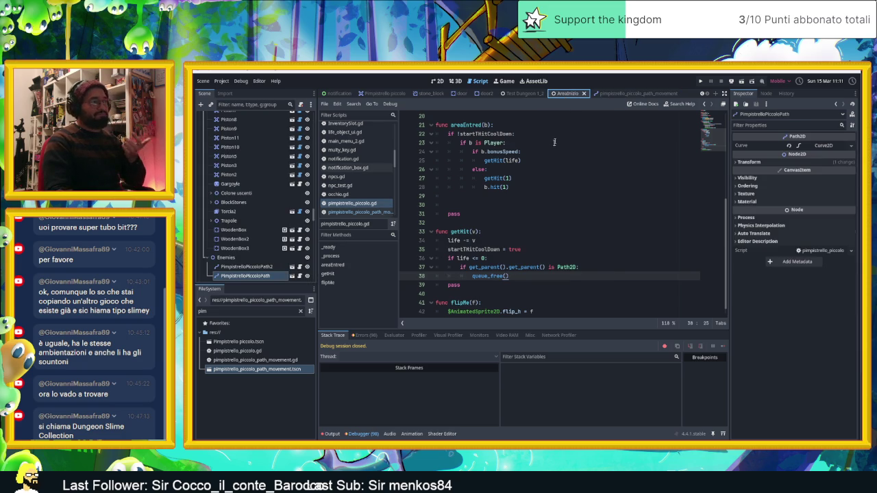
{"action": "key", "text": "ctrl+F1"}
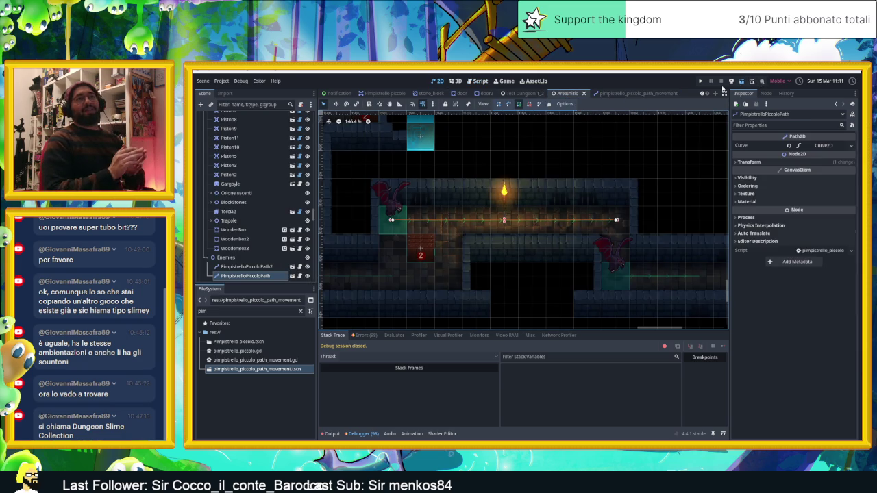
{"action": "key", "text": "ctrl+s"}
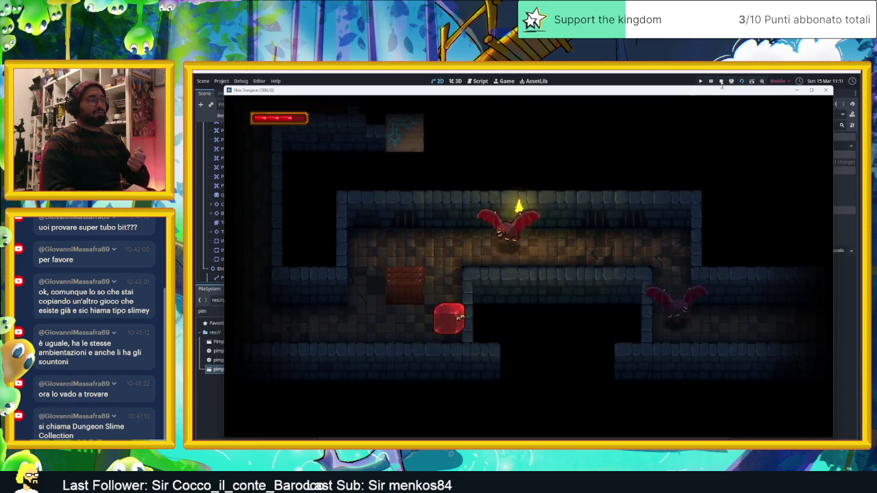
{"action": "key", "text": "space"}
{"action": "key", "text": "space"}
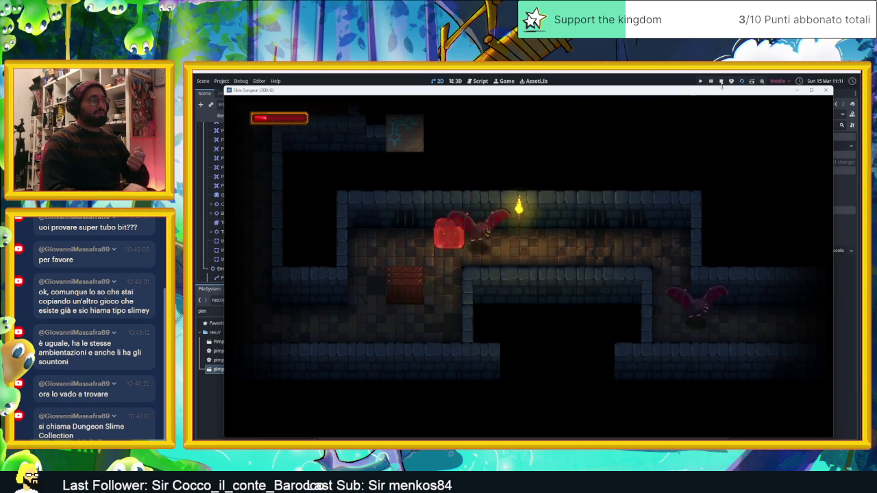
{"action": "key", "text": "Up"}
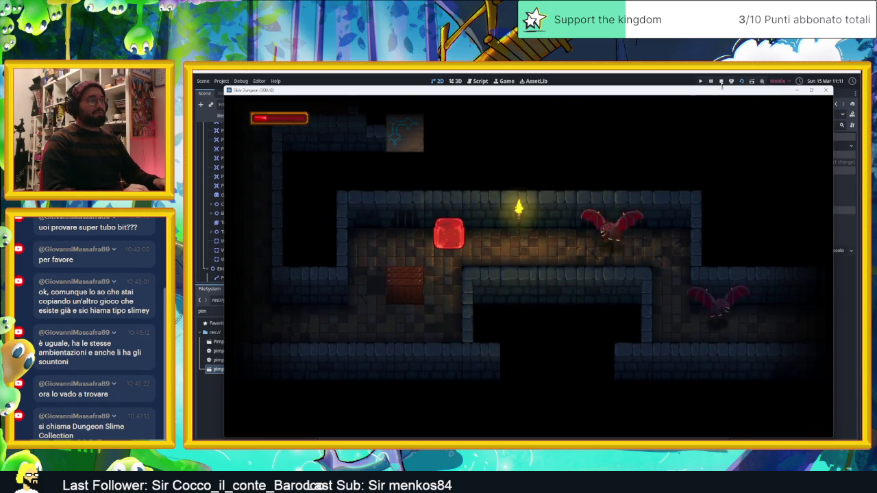
{"action": "key", "text": "Right"}
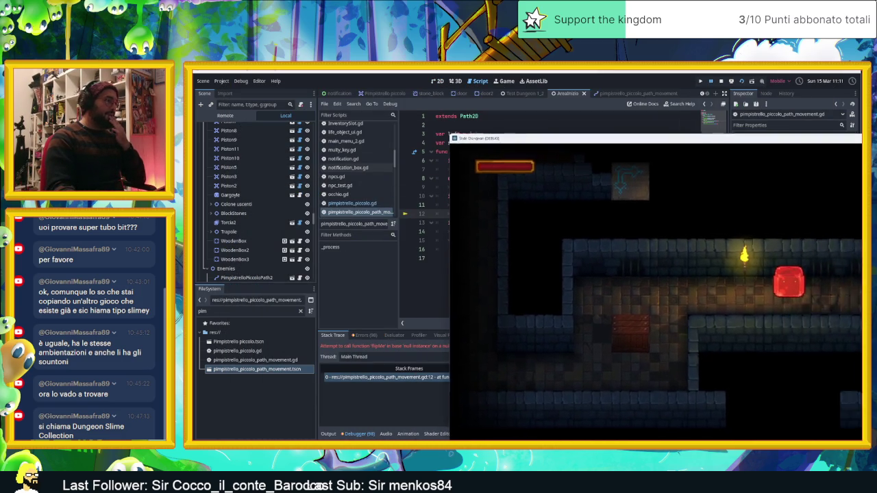
Step: Browse the running game's live node tree, expanding ModelloBase
{"action": "left_click", "coordinate": [225, 115]}
{"action": "left_click", "coordinate": [206, 201]}
{"action": "scroll", "coordinate": [253, 233], "scroll_direction": "down", "scroll_amount": 2}
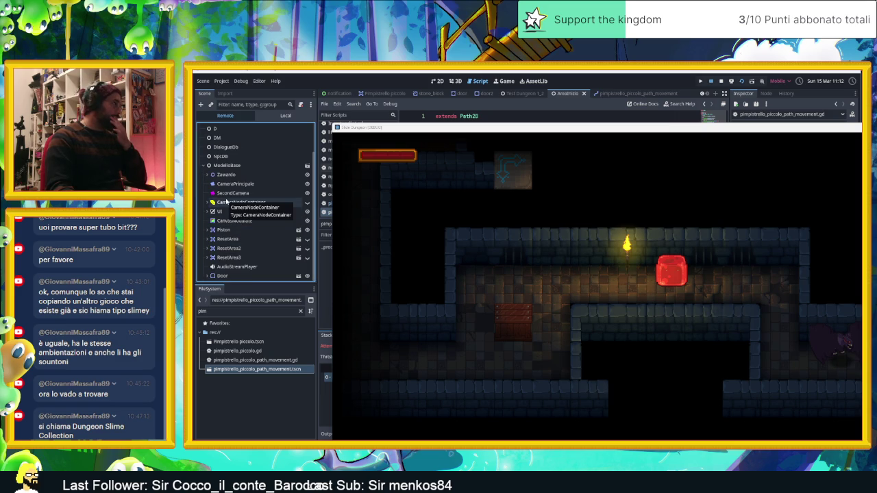
{"action": "left_click", "coordinate": [205, 165]}
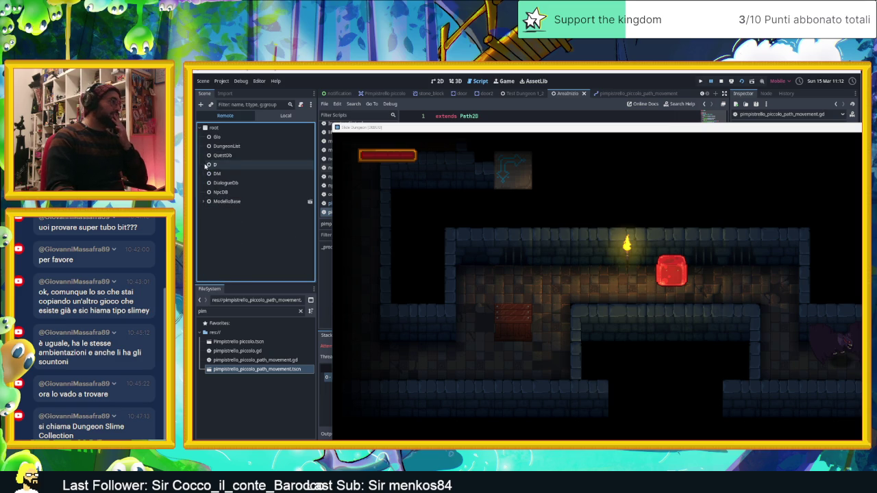
{"action": "left_click", "coordinate": [205, 202]}
{"action": "scroll", "coordinate": [226, 206], "scroll_direction": "down", "scroll_amount": 2}
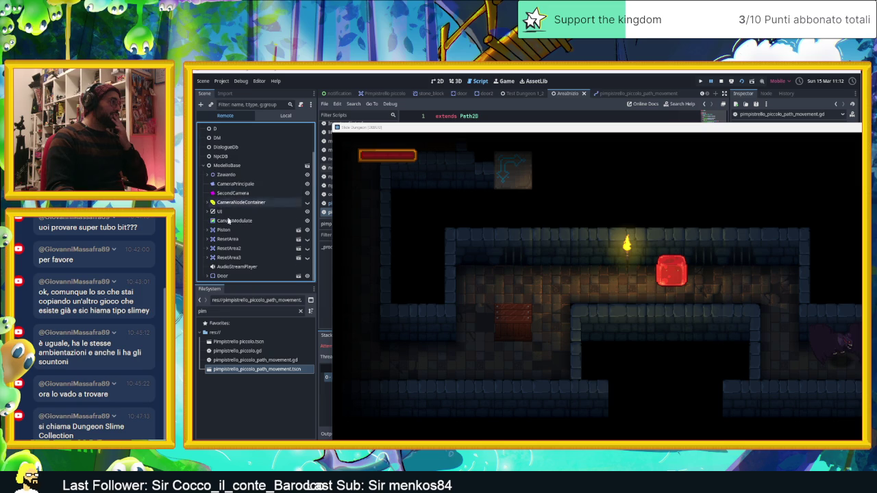
Step: Inspect the PimpistrelloPiccoloPath nodes under Enemies and their PathFollow2D, then stop the game
{"action": "left_click", "coordinate": [208, 175]}
{"action": "left_click", "coordinate": [210, 211]}
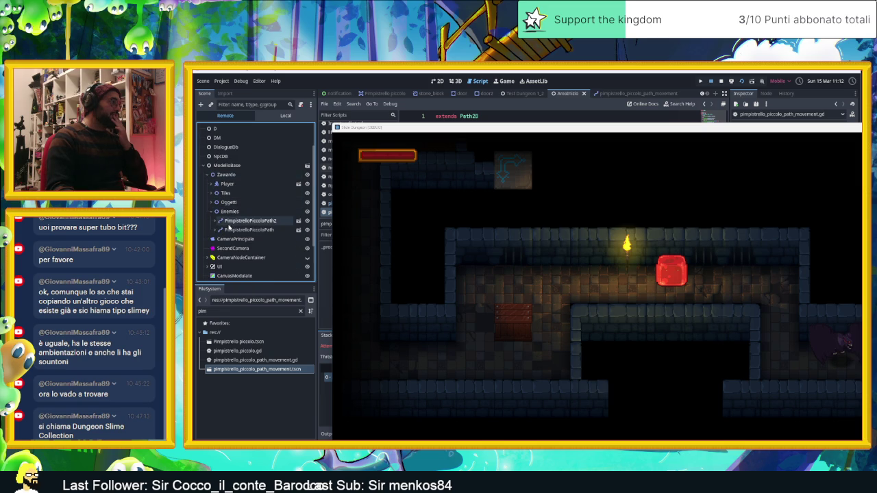
{"action": "left_click", "coordinate": [233, 221]}
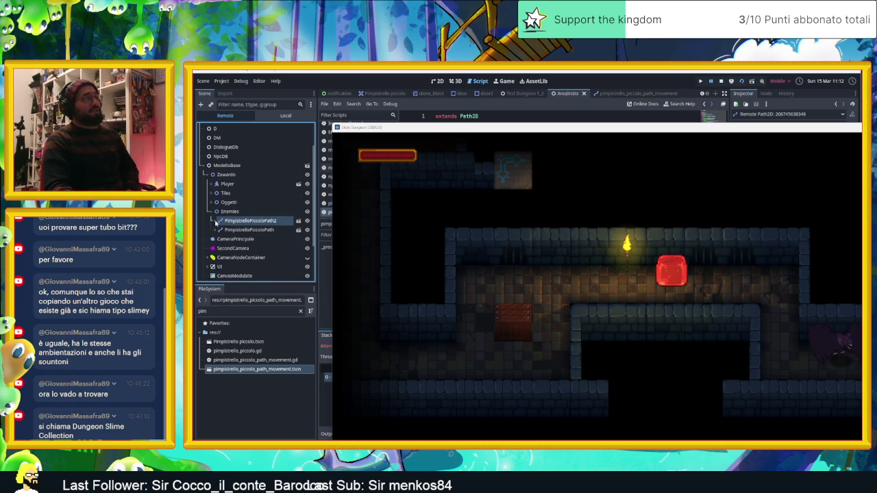
{"action": "left_click", "coordinate": [223, 230]}
{"action": "left_click", "coordinate": [218, 230]}
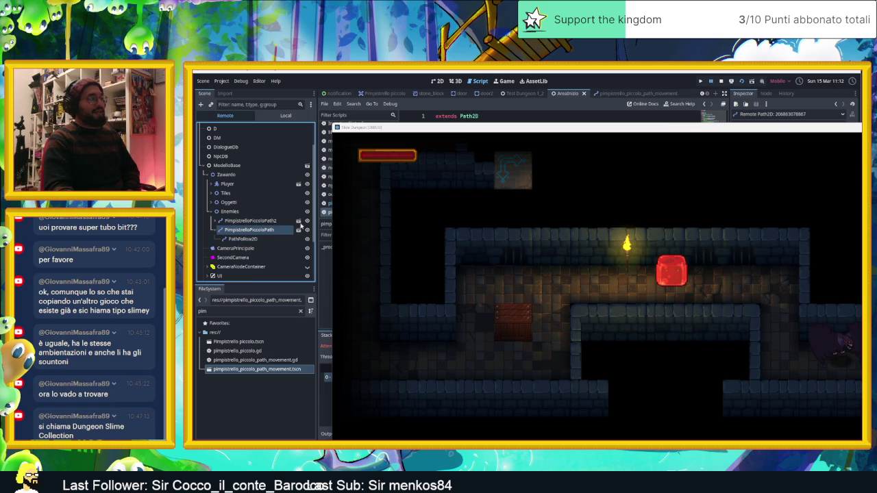
{"action": "left_click", "coordinate": [722, 81]}
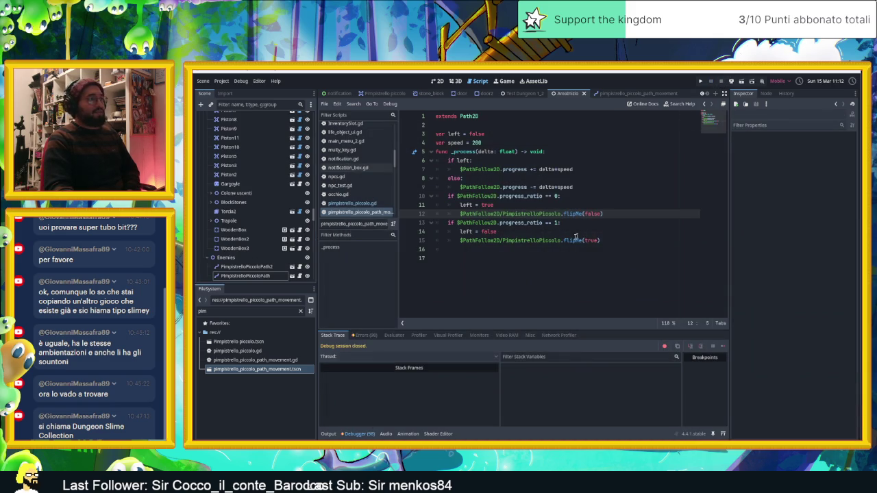
Step: Change line 38 of pimpistrello_piccolo.gd to get_parent().get_parent().queue_free(), then return to AreaInizio
{"action": "left_click", "coordinate": [631, 94]}
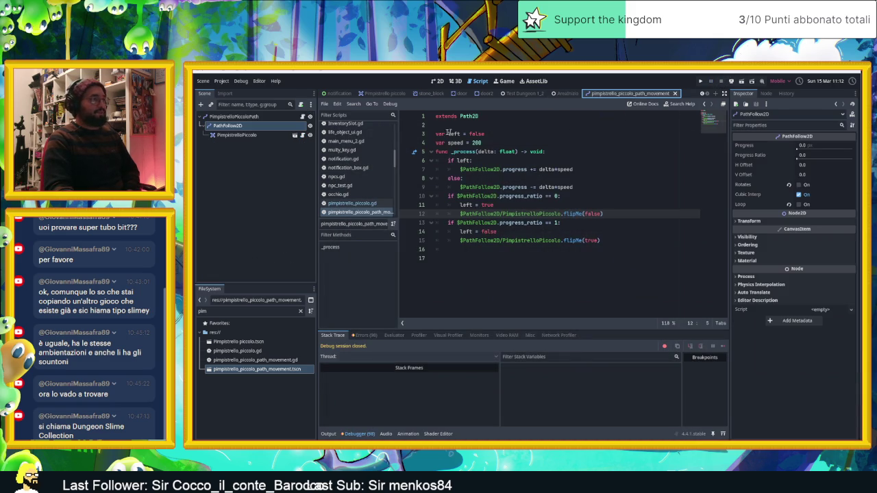
{"action": "left_click", "coordinate": [303, 135]}
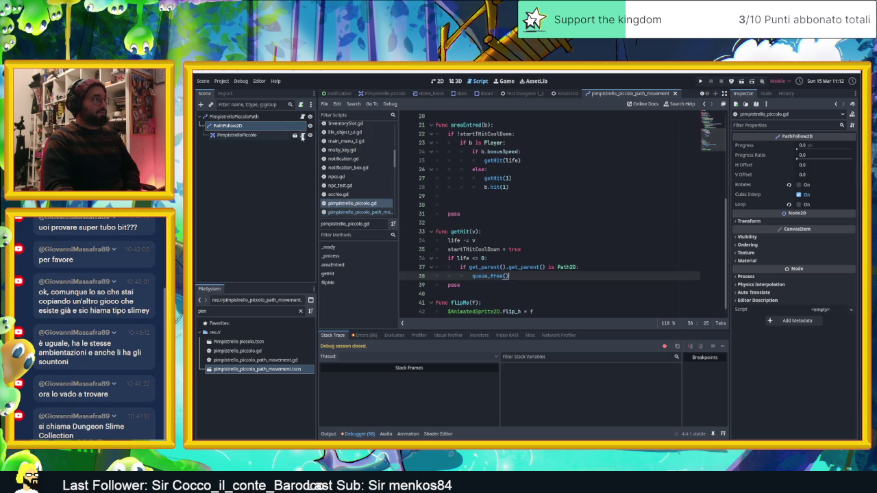
{"action": "scroll", "coordinate": [569, 273], "scroll_direction": "down", "scroll_amount": 1}
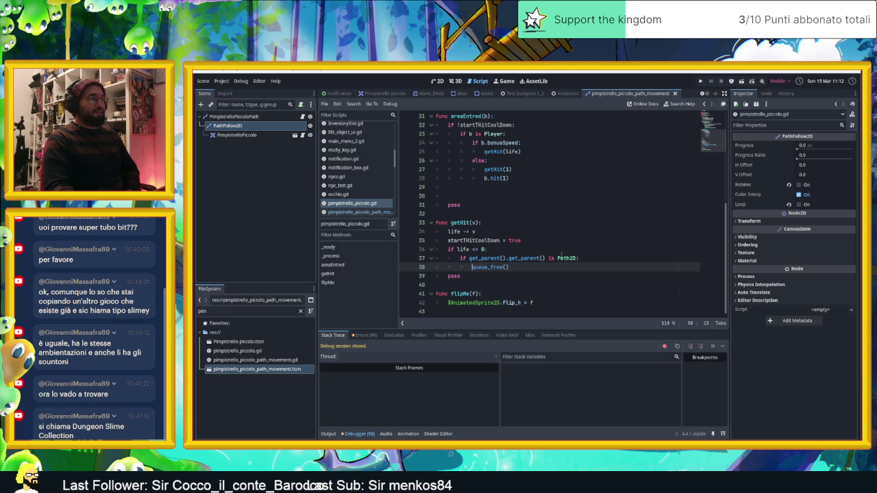
{"action": "left_click_drag", "start_coordinate": [546, 258], "coordinate": [469, 258]}
{"action": "key", "text": "ctrl+c"}
{"action": "left_click", "coordinate": [472, 267]}
{"action": "key", "text": "ctrl+v"}
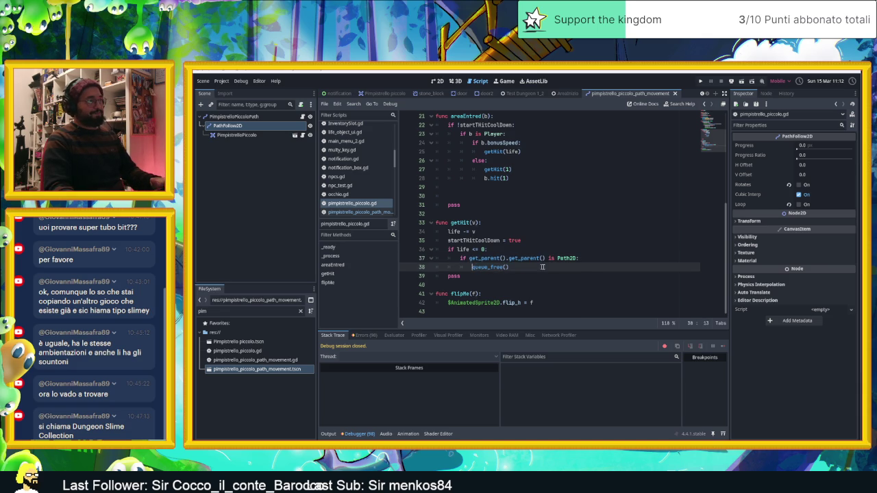
{"action": "type", "text": ".get_parent()."}
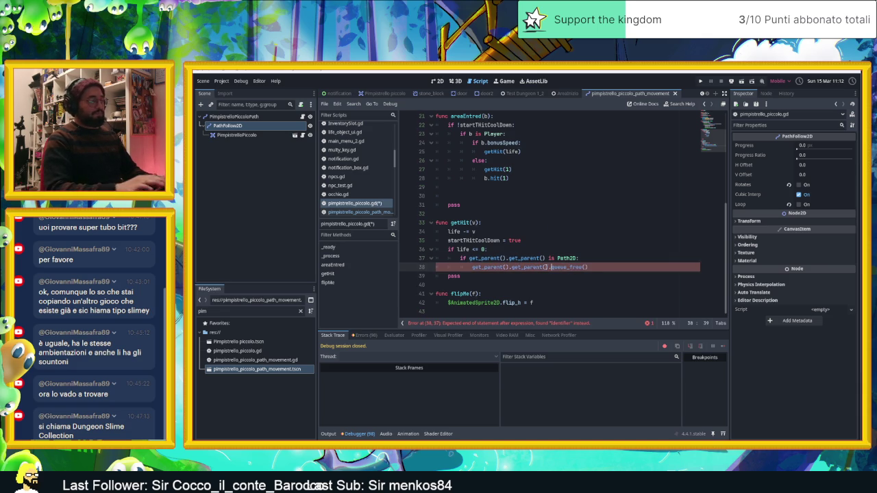
{"action": "left_click", "coordinate": [535, 276]}
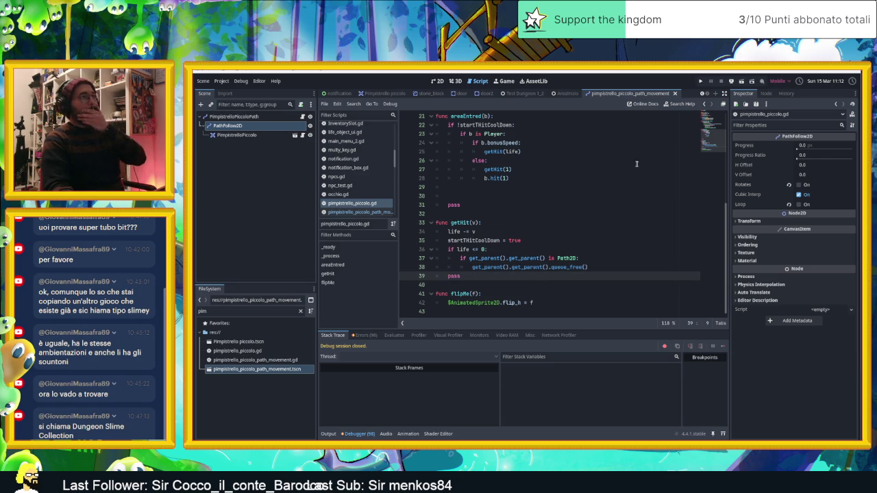
{"action": "left_click", "coordinate": [566, 93]}
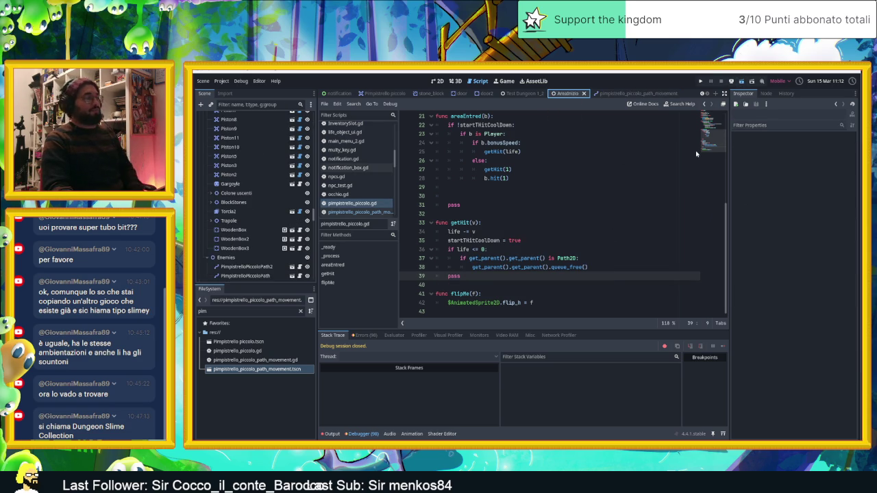
Step: Run the game, slide the slime through the corridor into the bats, then stop it
{"action": "key", "text": "F5"}
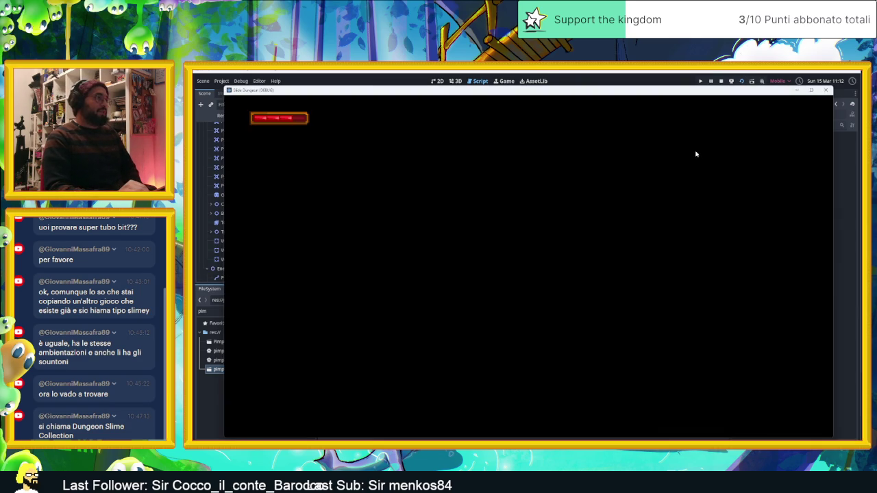
{"action": "key", "text": "Up"}
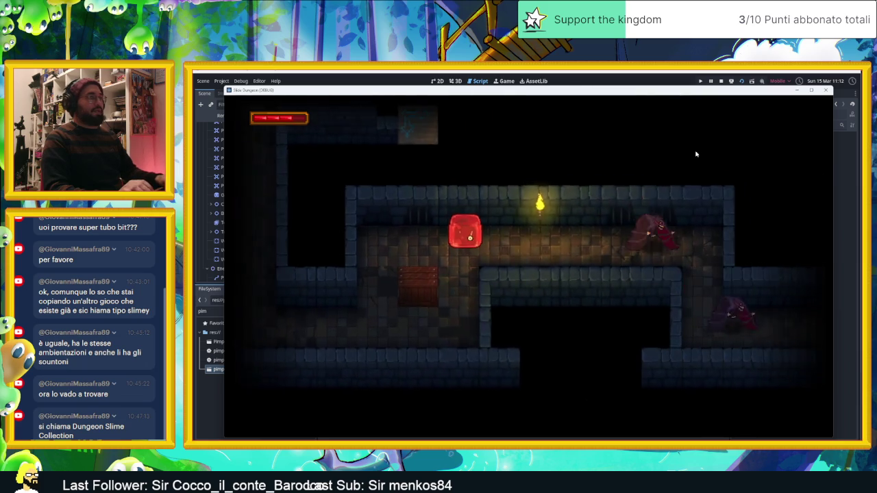
{"action": "key", "text": "Right"}
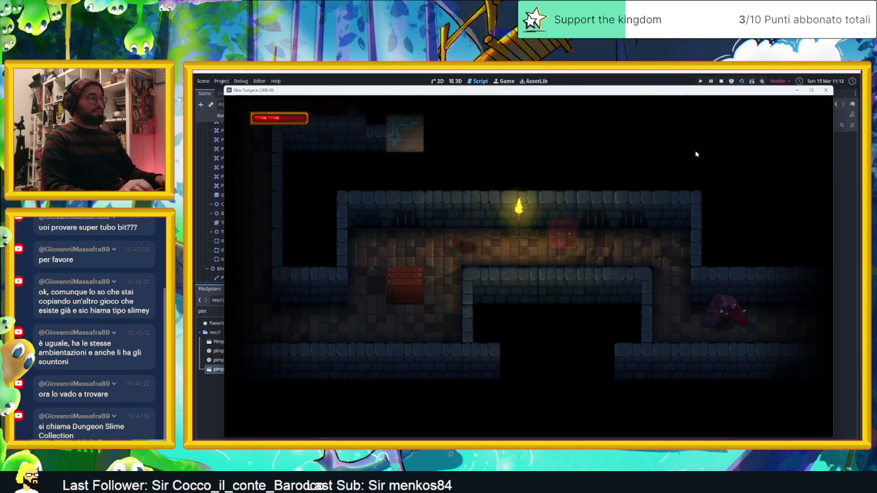
{"action": "key", "text": "Left"}
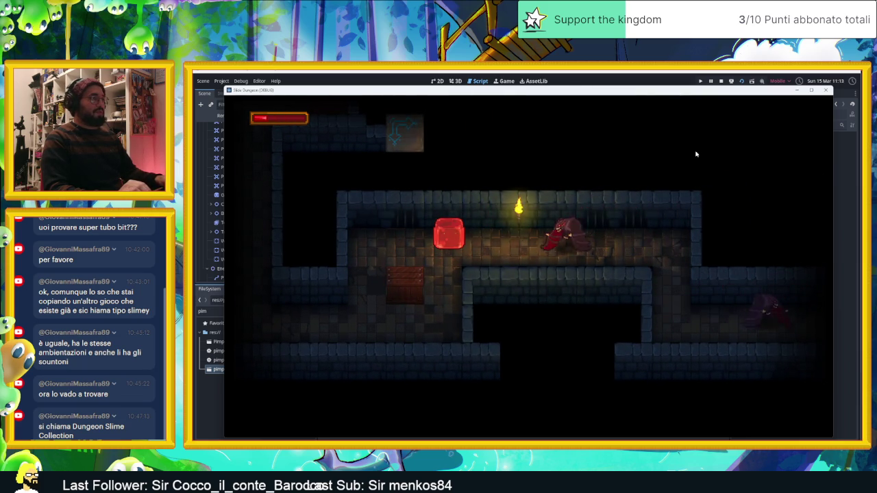
{"action": "key", "text": "Right"}
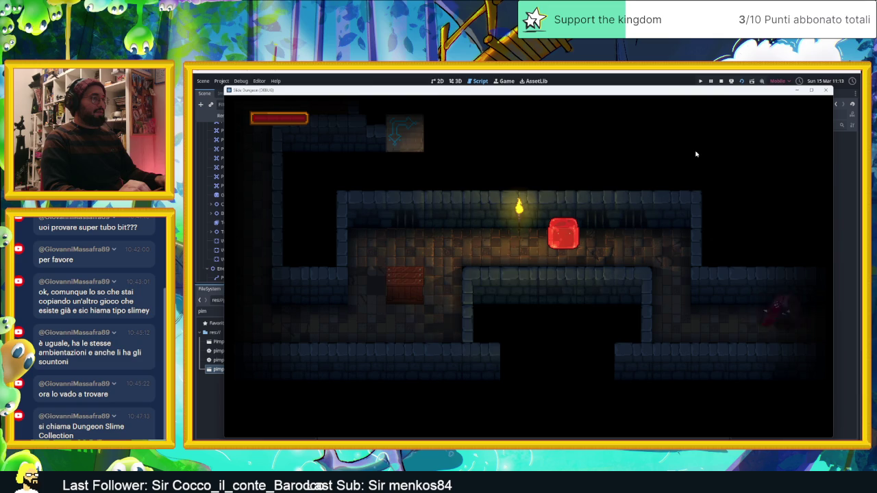
{"action": "key", "text": "Right"}
{"action": "key", "text": "Down"}
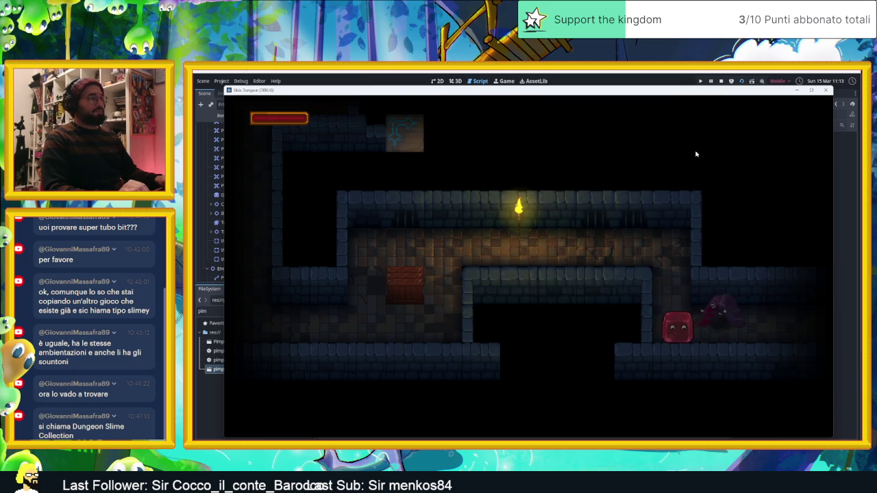
{"action": "left_click", "coordinate": [721, 81]}
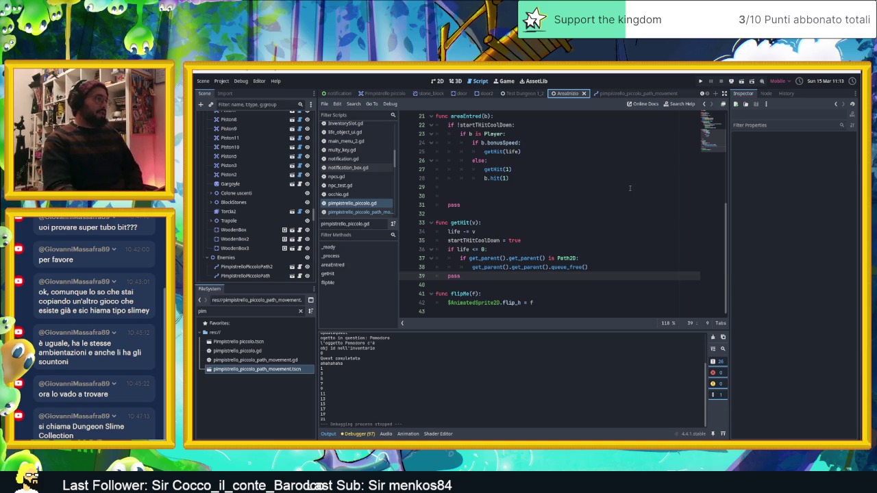
Step: Delete the leftover pass statements after areaEntred and under getHit in the bat script
{"action": "scroll", "coordinate": [628, 196], "scroll_direction": "up", "scroll_amount": 5}
{"action": "scroll", "coordinate": [628, 197], "scroll_direction": "down", "scroll_amount": 10}
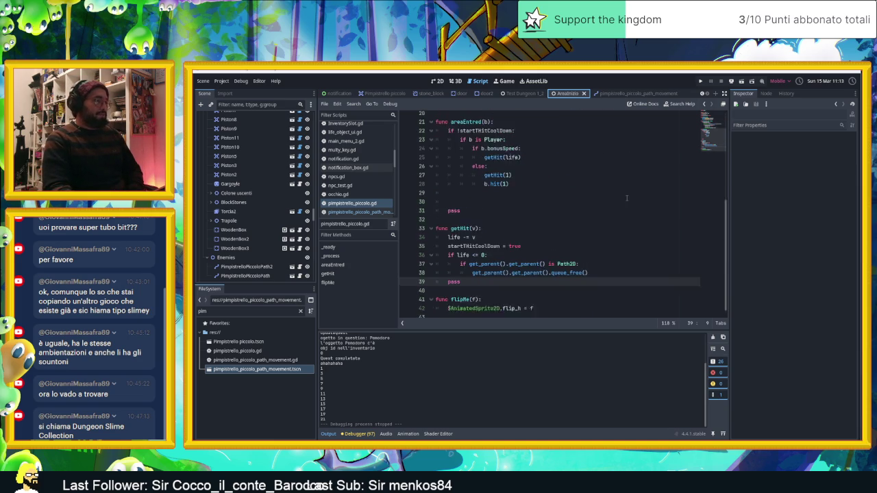
{"action": "scroll", "coordinate": [628, 197], "scroll_direction": "up", "scroll_amount": 10}
{"action": "scroll", "coordinate": [628, 198], "scroll_direction": "down", "scroll_amount": 4}
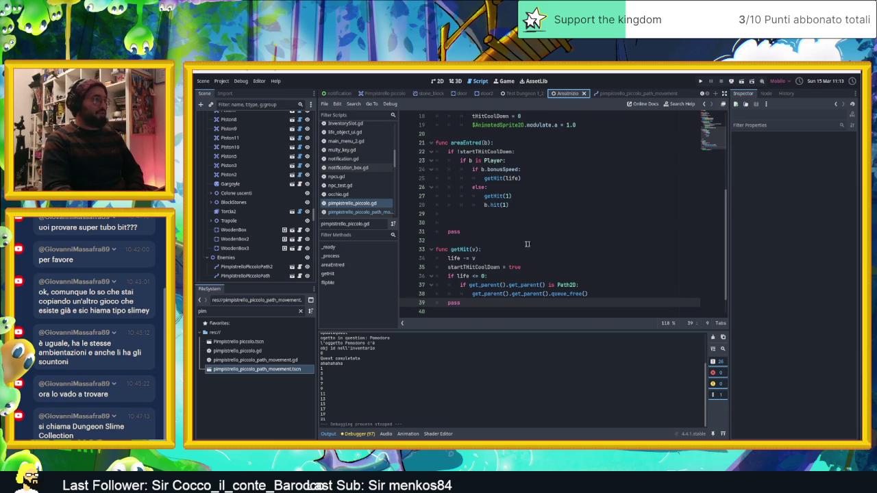
{"action": "left_click_drag", "start_coordinate": [463, 232], "coordinate": [429, 223]}
{"action": "key", "text": "BackSpace"}
{"action": "key", "text": "BackSpace"}
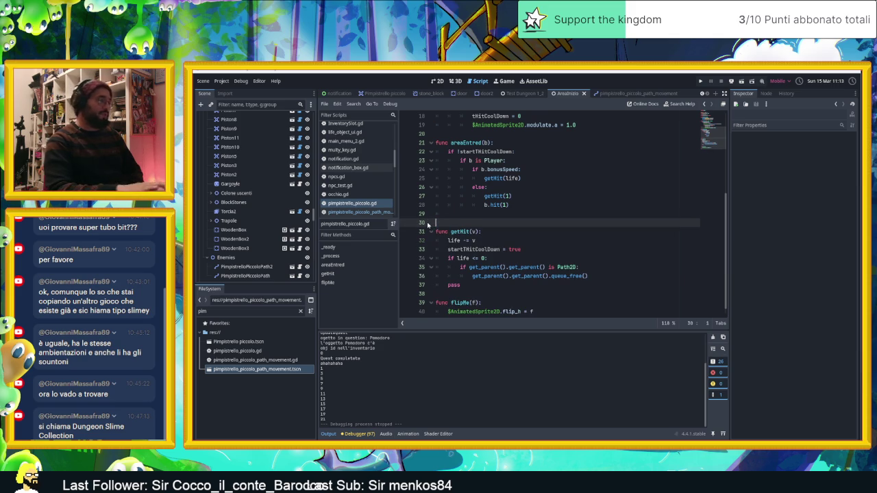
{"action": "left_click_drag", "start_coordinate": [461, 285], "coordinate": [421, 286]}
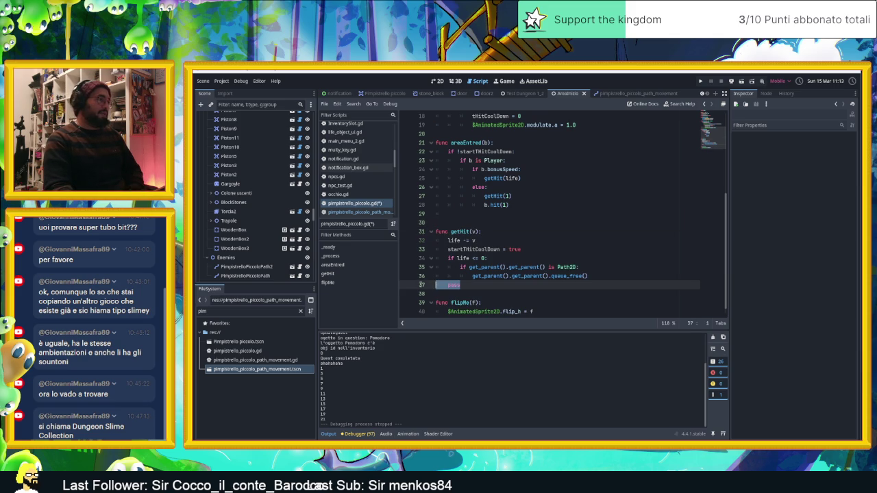
{"action": "key", "text": "BackSpace"}
{"action": "scroll", "coordinate": [421, 287], "scroll_direction": "down", "scroll_amount": 1}
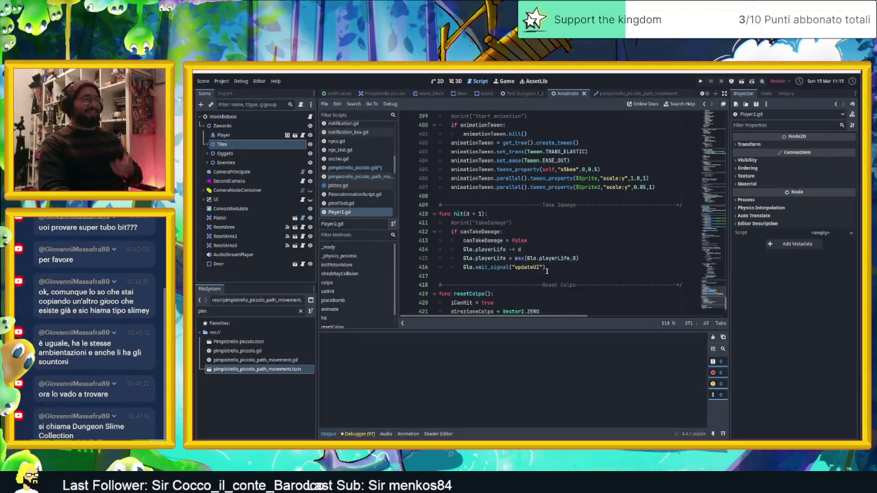
{"action": "scroll", "coordinate": [534, 273], "scroll_direction": "down", "scroll_amount": 2}
{"action": "scroll", "coordinate": [534, 274], "scroll_direction": "up", "scroll_amount": 4}
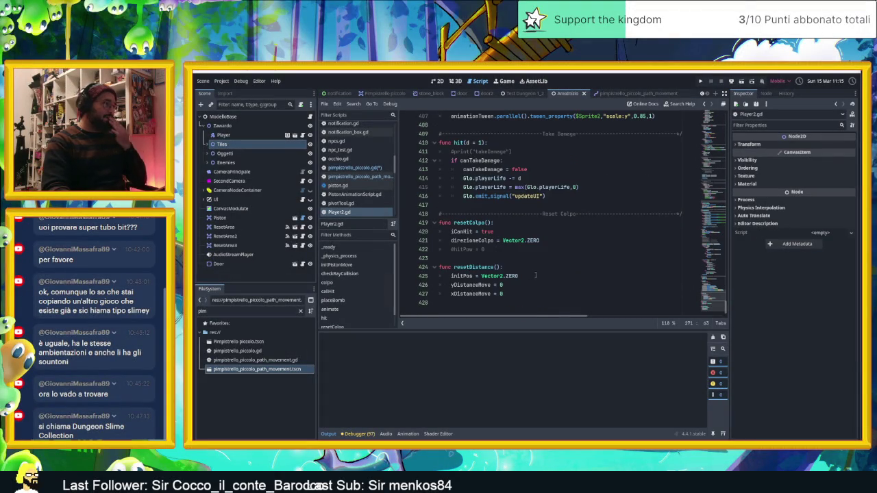
{"action": "scroll", "coordinate": [538, 260], "scroll_direction": "up", "scroll_amount": 5}
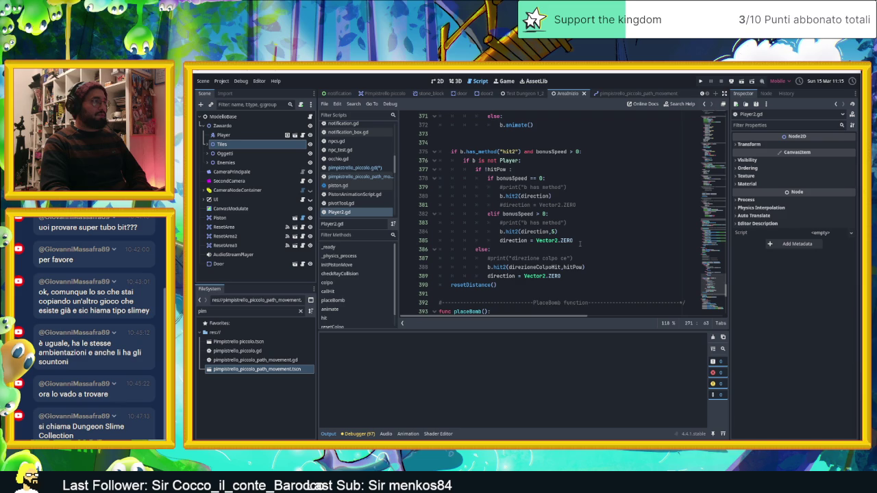
{"action": "scroll", "coordinate": [580, 243], "scroll_direction": "up", "scroll_amount": 1}
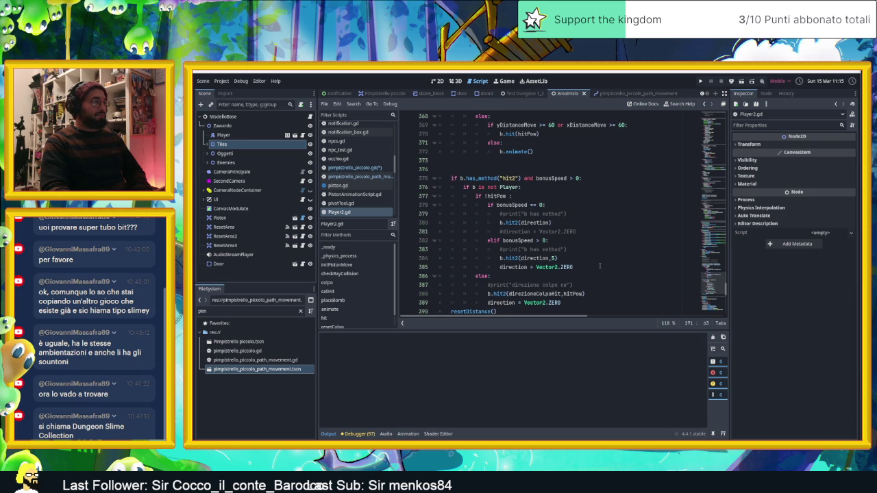
{"action": "scroll", "coordinate": [600, 265], "scroll_direction": "down", "scroll_amount": 1}
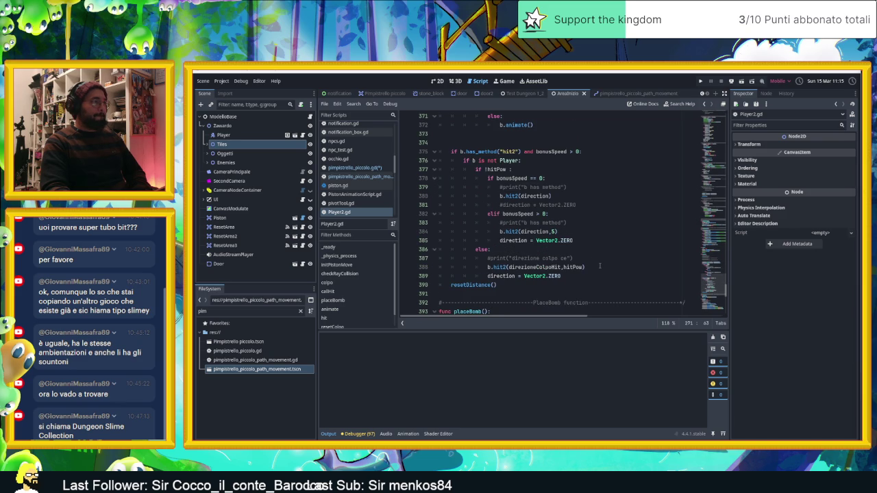
{"action": "scroll", "coordinate": [600, 266], "scroll_direction": "up", "scroll_amount": 1}
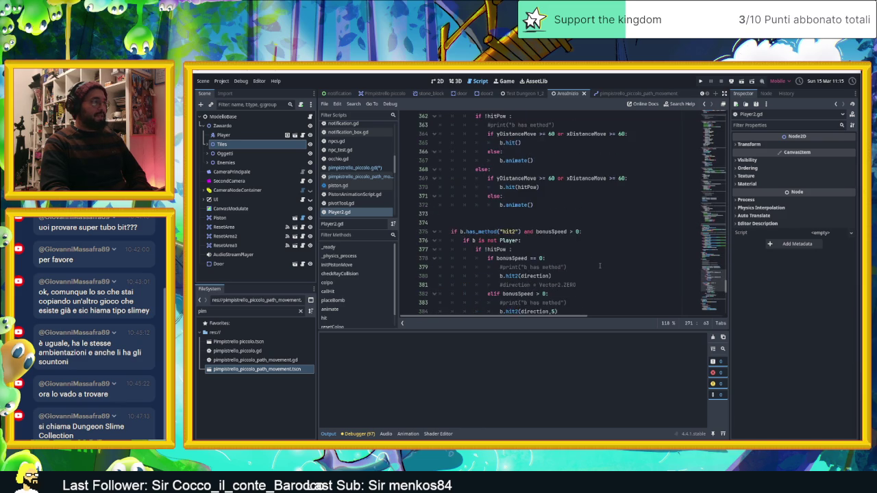
{"action": "scroll", "coordinate": [599, 265], "scroll_direction": "up", "scroll_amount": 4}
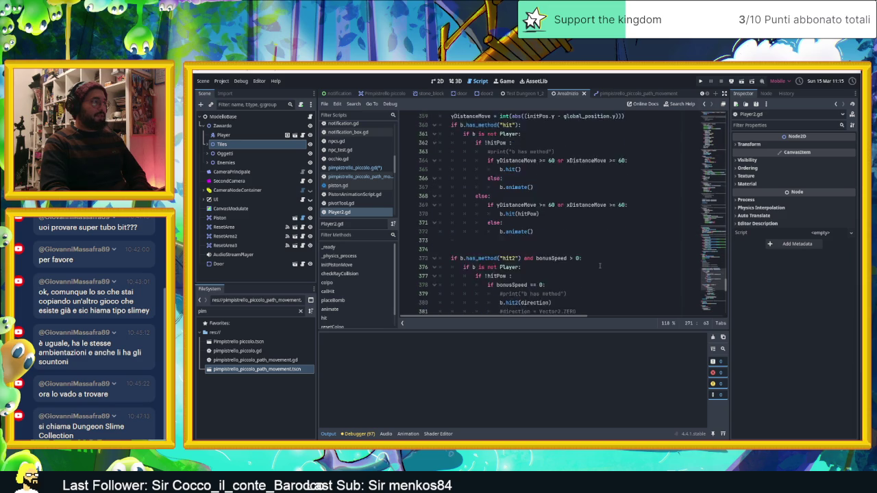
{"action": "scroll", "coordinate": [567, 239], "scroll_direction": "up", "scroll_amount": 3}
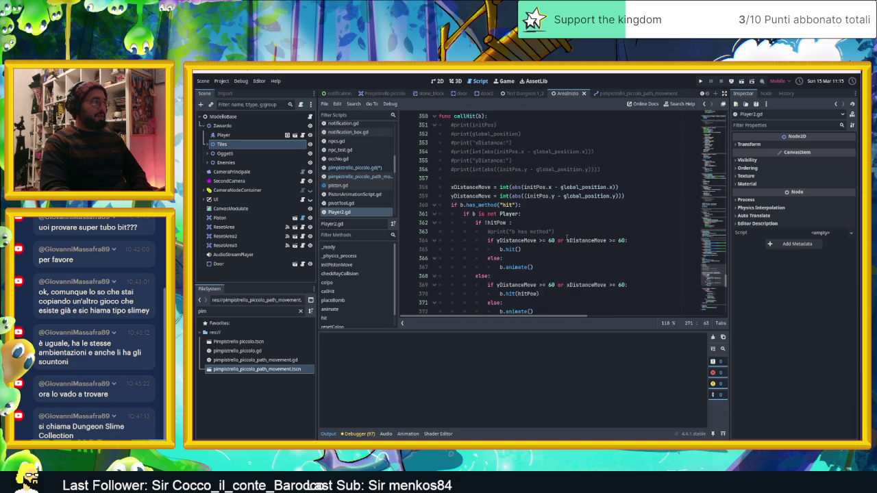
{"action": "scroll", "coordinate": [548, 226], "scroll_direction": "down", "scroll_amount": 1}
{"action": "scroll", "coordinate": [536, 220], "scroll_direction": "down", "scroll_amount": 1}
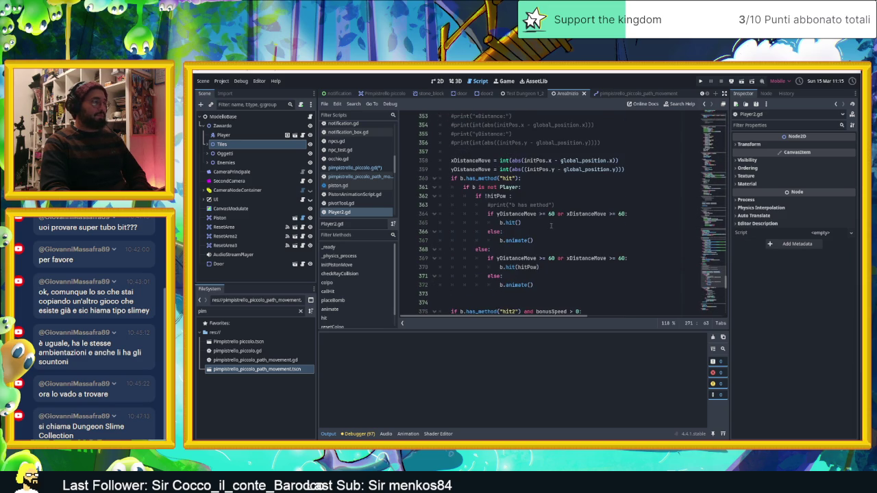
{"action": "scroll", "coordinate": [584, 237], "scroll_direction": "up", "scroll_amount": 3}
{"action": "scroll", "coordinate": [589, 238], "scroll_direction": "down", "scroll_amount": 2}
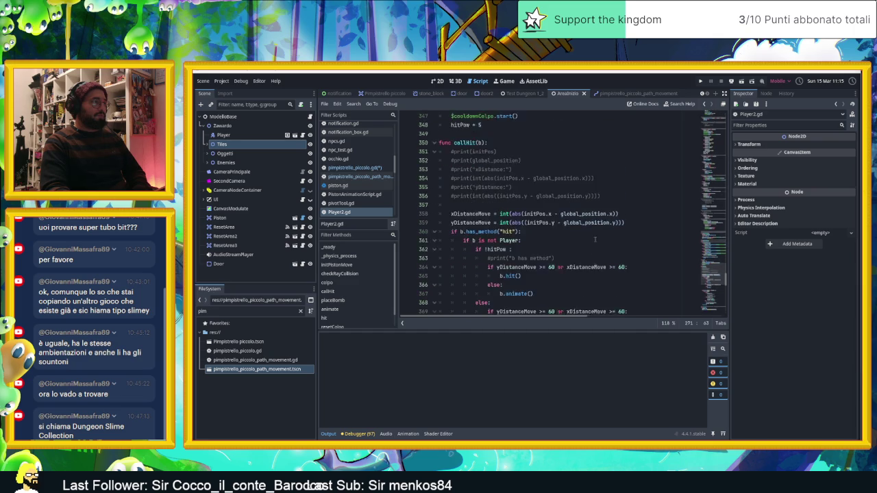
{"action": "scroll", "coordinate": [580, 234], "scroll_direction": "down", "scroll_amount": 1}
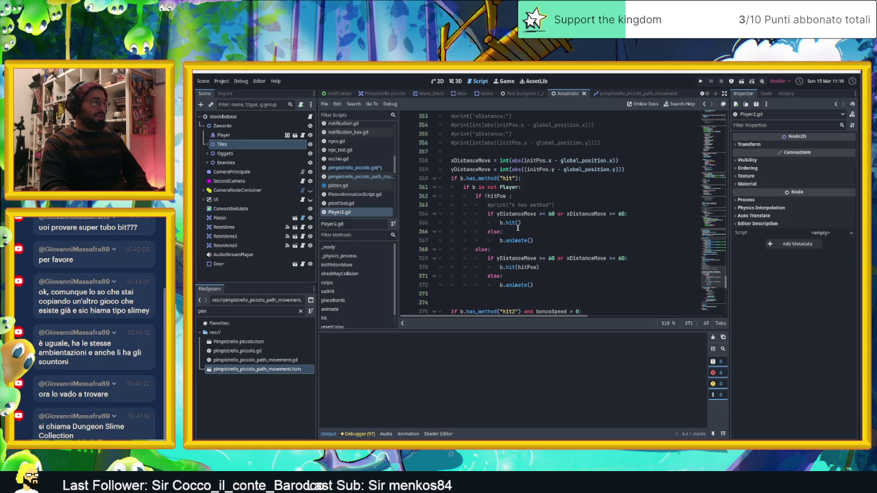
{"action": "scroll", "coordinate": [560, 251], "scroll_direction": "down", "scroll_amount": 6}
{"action": "scroll", "coordinate": [556, 266], "scroll_direction": "down", "scroll_amount": 10}
{"action": "scroll", "coordinate": [555, 266], "scroll_direction": "up", "scroll_amount": 10}
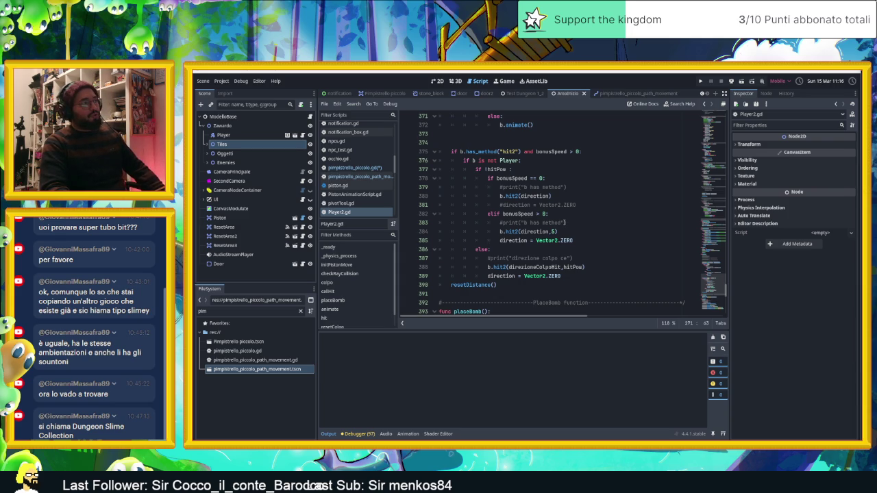
{"action": "left_click", "coordinate": [556, 232]}
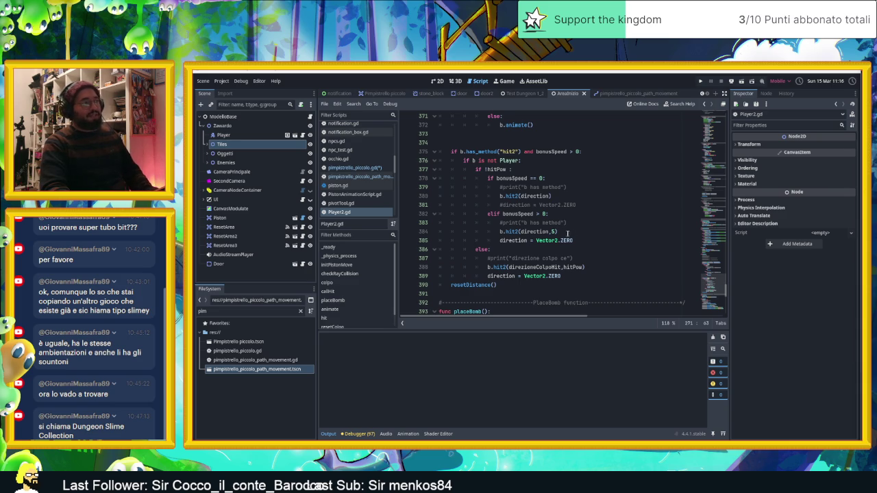
{"action": "mouse_move", "coordinate": [546, 233]}
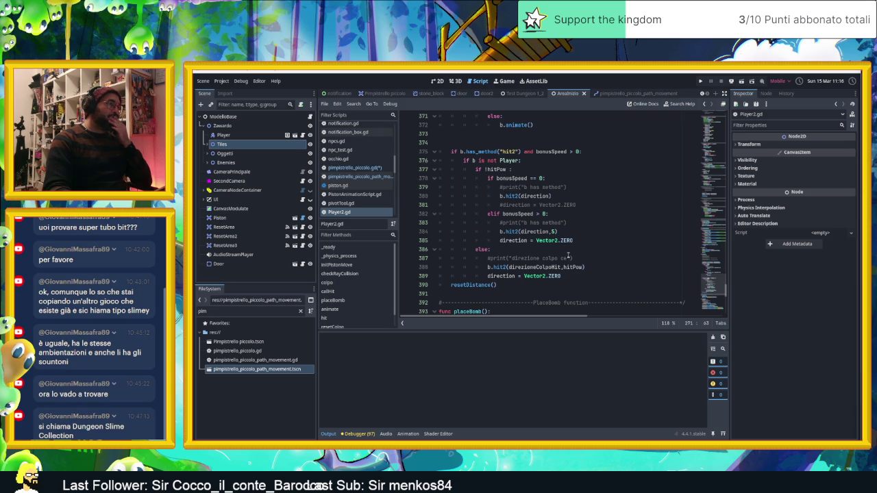
{"action": "scroll", "coordinate": [583, 253], "scroll_direction": "down", "scroll_amount": 1}
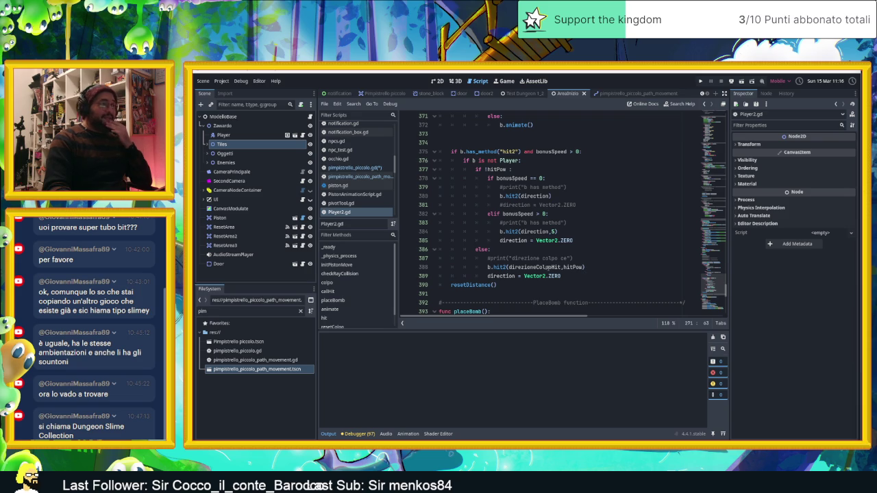
{"action": "mouse_move", "coordinate": [548, 267]}
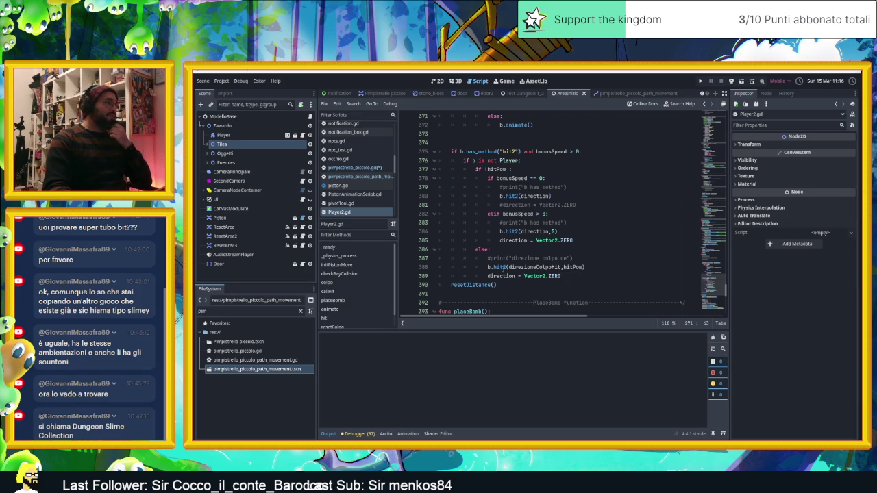
{"action": "double_click", "coordinate": [504, 267]}
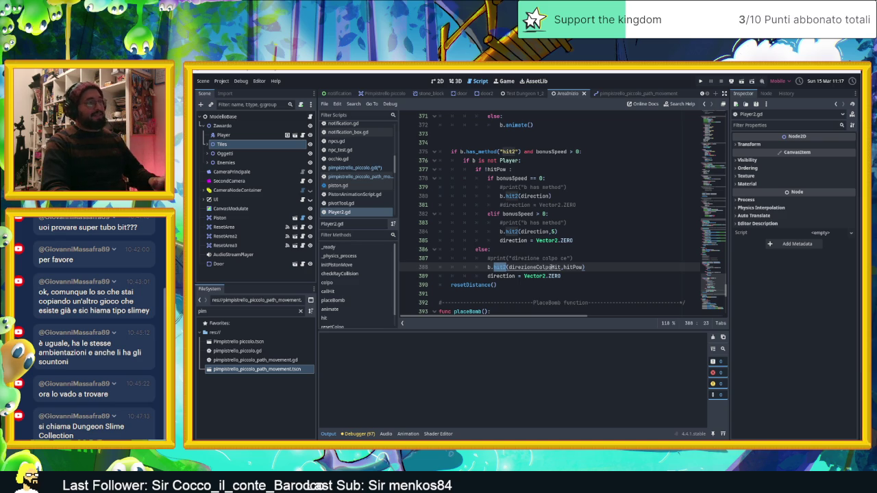
{"action": "left_click", "coordinate": [615, 187]}
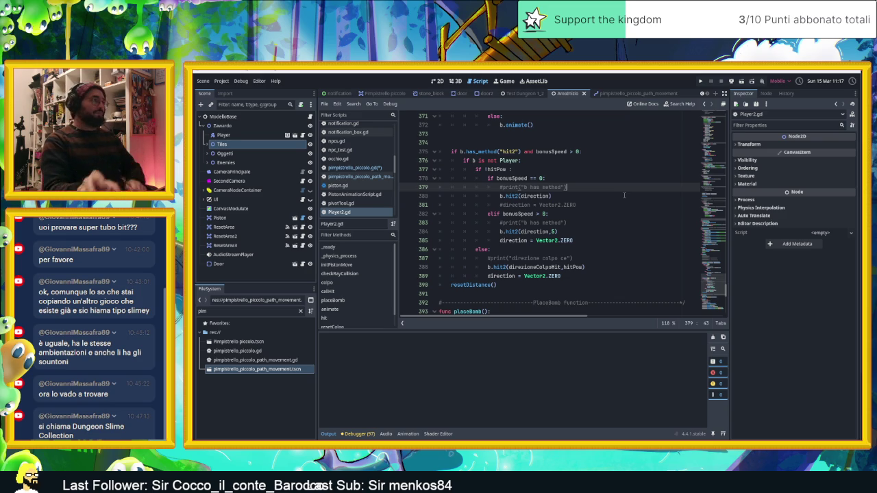
{"action": "scroll", "coordinate": [624, 195], "scroll_direction": "up", "scroll_amount": 8}
{"action": "scroll", "coordinate": [624, 196], "scroll_direction": "up", "scroll_amount": 11}
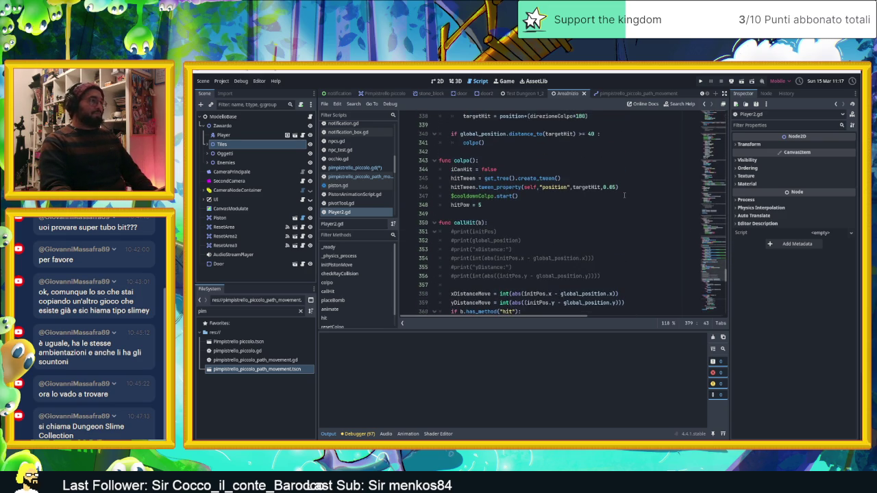
{"action": "scroll", "coordinate": [624, 195], "scroll_direction": "up", "scroll_amount": 10}
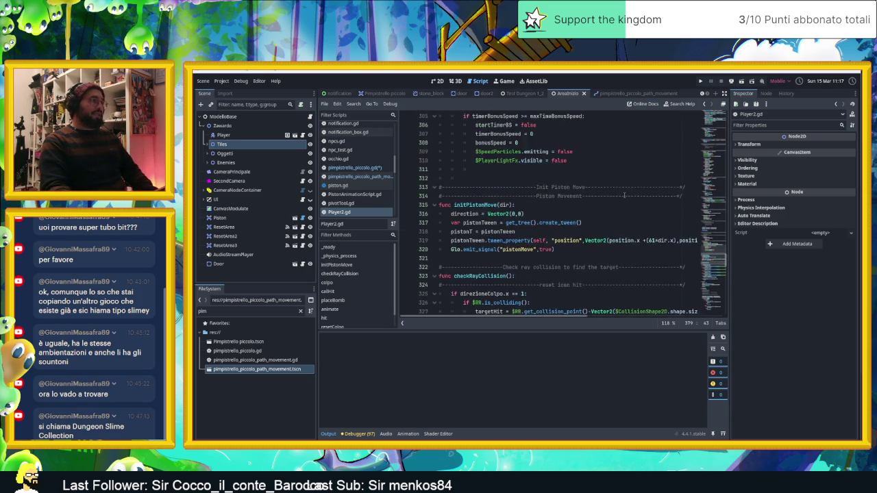
{"action": "scroll", "coordinate": [624, 195], "scroll_direction": "up", "scroll_amount": 11}
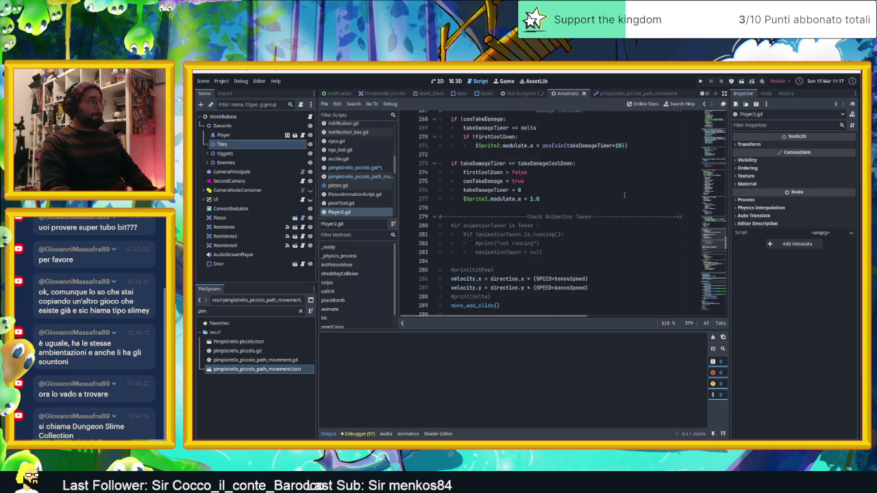
{"action": "scroll", "coordinate": [624, 196], "scroll_direction": "up", "scroll_amount": 1}
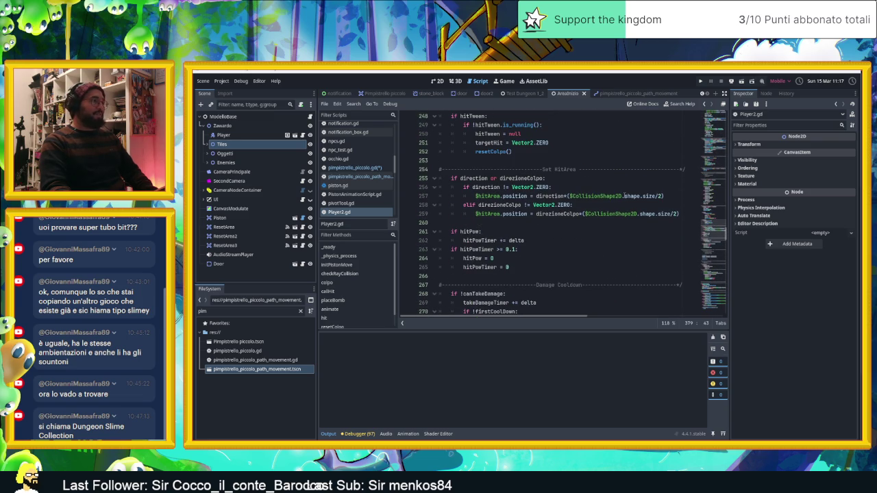
{"action": "scroll", "coordinate": [625, 195], "scroll_direction": "down", "scroll_amount": 2}
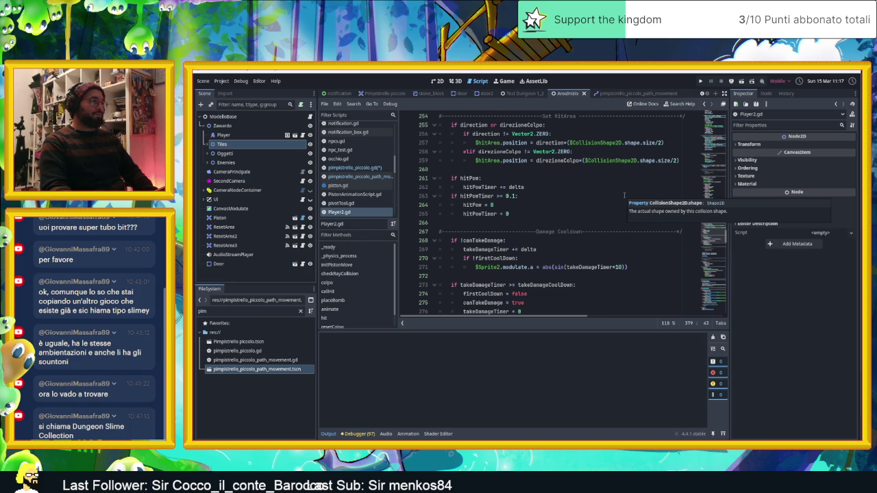
{"action": "scroll", "coordinate": [625, 195], "scroll_direction": "down", "scroll_amount": 1}
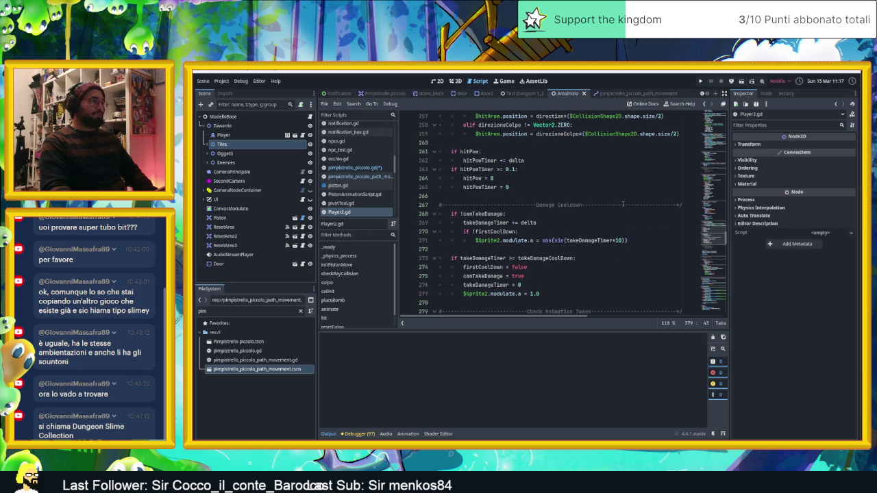
{"action": "scroll", "coordinate": [623, 204], "scroll_direction": "down", "scroll_amount": 1}
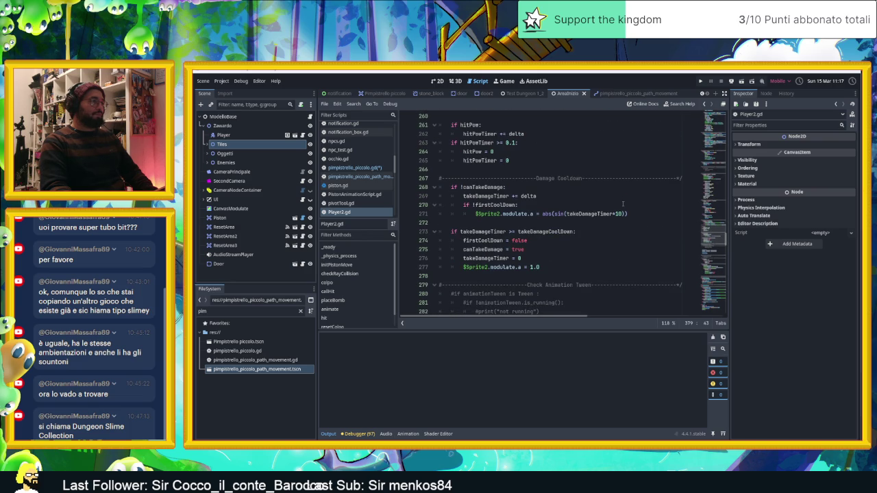
{"action": "scroll", "coordinate": [623, 204], "scroll_direction": "up", "scroll_amount": 9}
{"action": "scroll", "coordinate": [623, 203], "scroll_direction": "up", "scroll_amount": 9}
{"action": "scroll", "coordinate": [623, 203], "scroll_direction": "up", "scroll_amount": 8}
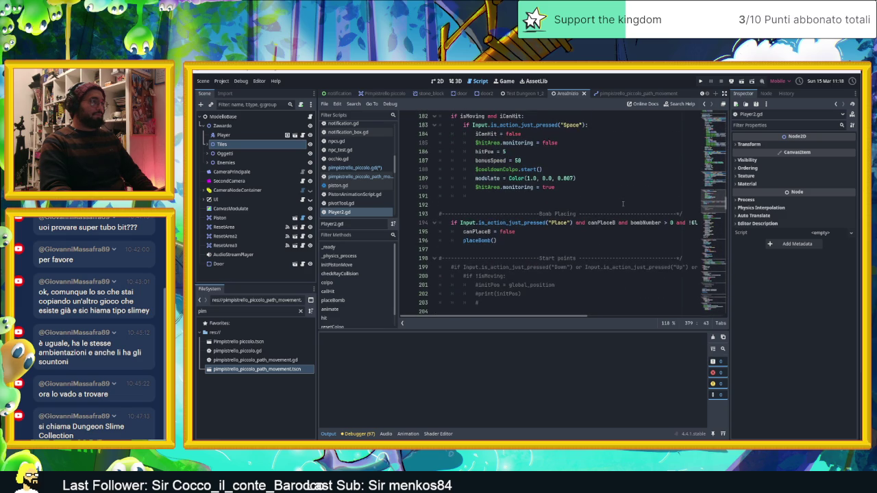
{"action": "scroll", "coordinate": [623, 204], "scroll_direction": "up", "scroll_amount": 2}
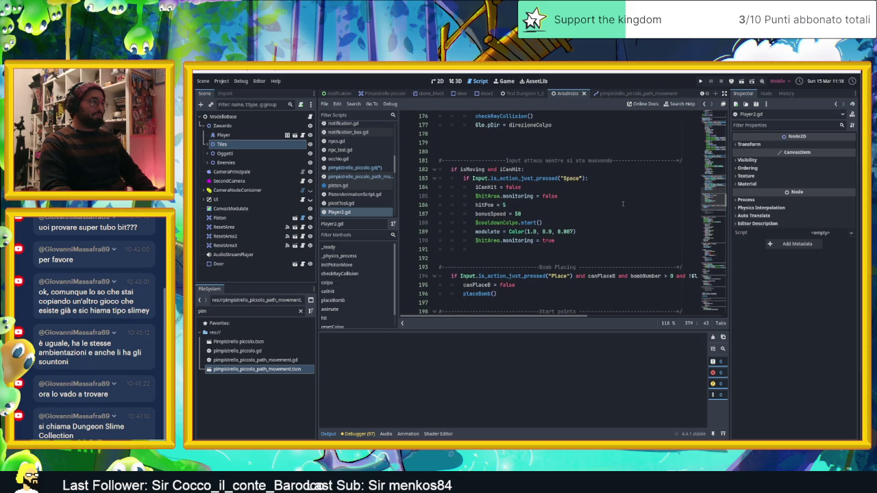
{"action": "scroll", "coordinate": [623, 204], "scroll_direction": "up", "scroll_amount": 1}
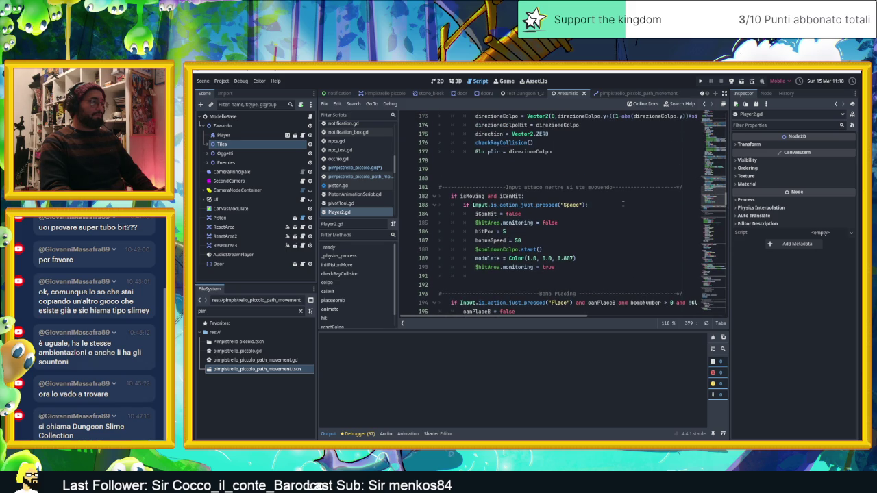
{"action": "scroll", "coordinate": [623, 203], "scroll_direction": "up", "scroll_amount": 4}
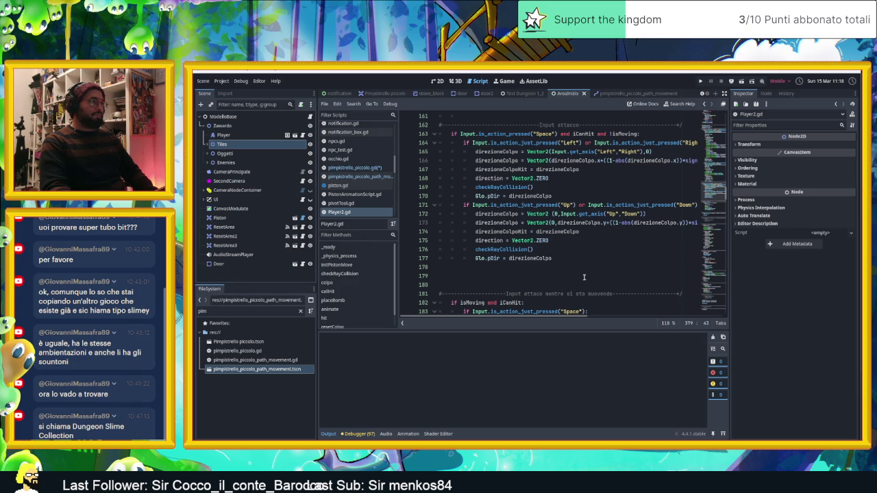
{"action": "scroll", "coordinate": [561, 318], "scroll_direction": "right", "scroll_amount": 2}
{"action": "scroll", "coordinate": [560, 319], "scroll_direction": "right", "scroll_amount": 1}
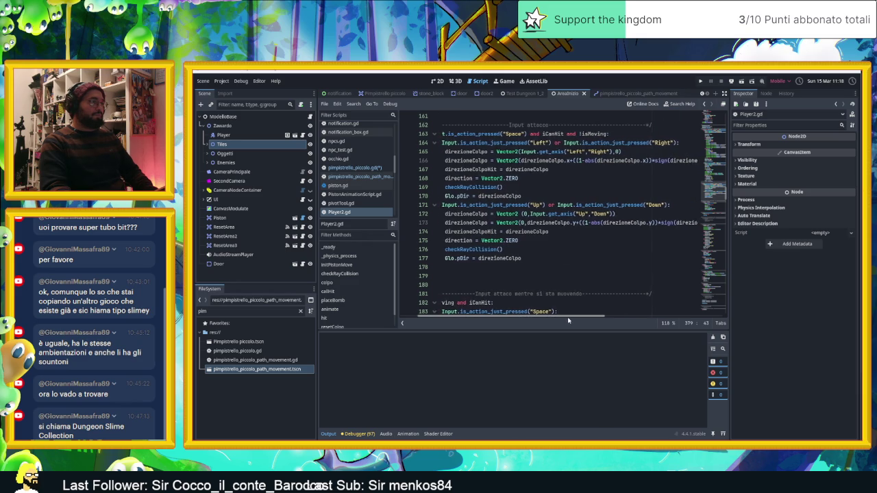
{"action": "left_click_drag", "start_coordinate": [562, 320], "coordinate": [563, 320]}
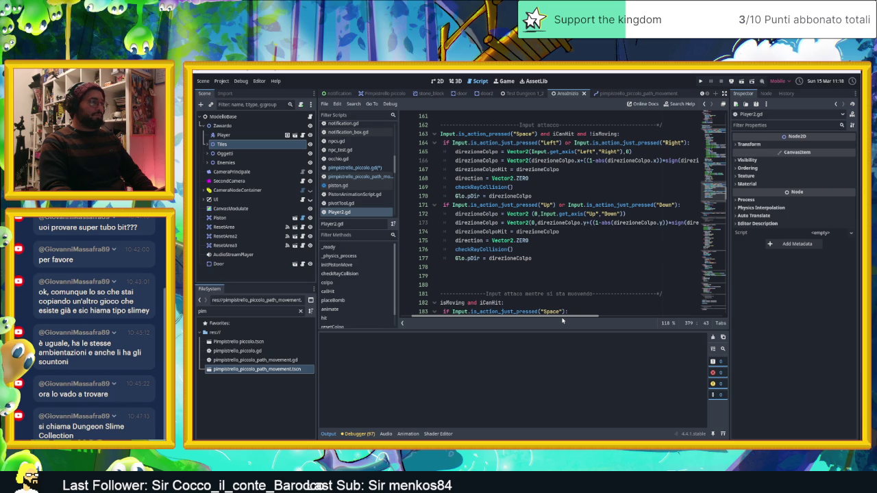
{"action": "mouse_move", "coordinate": [563, 320]}
{"action": "left_mouse_down"}
{"action": "mouse_move", "coordinate": [553, 320]}
{"action": "mouse_move", "coordinate": [602, 317]}
{"action": "mouse_move", "coordinate": [552, 316]}
{"action": "left_mouse_up"}
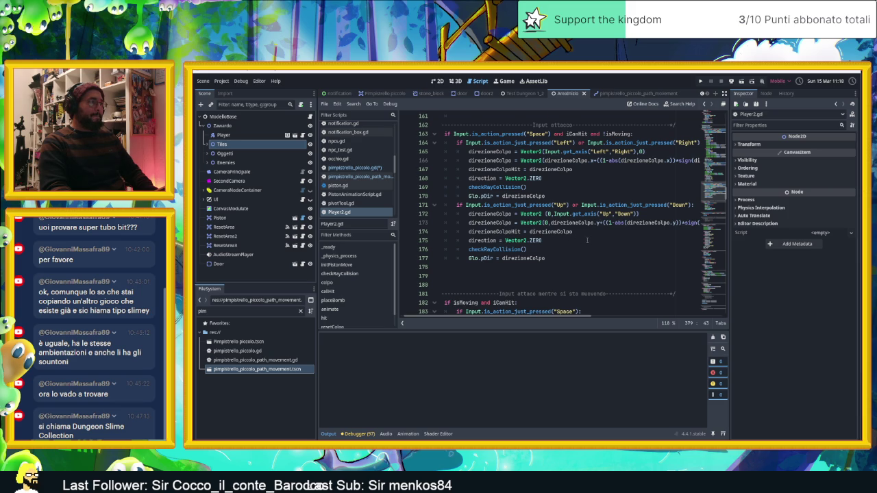
{"action": "scroll", "coordinate": [587, 240], "scroll_direction": "up", "scroll_amount": 2}
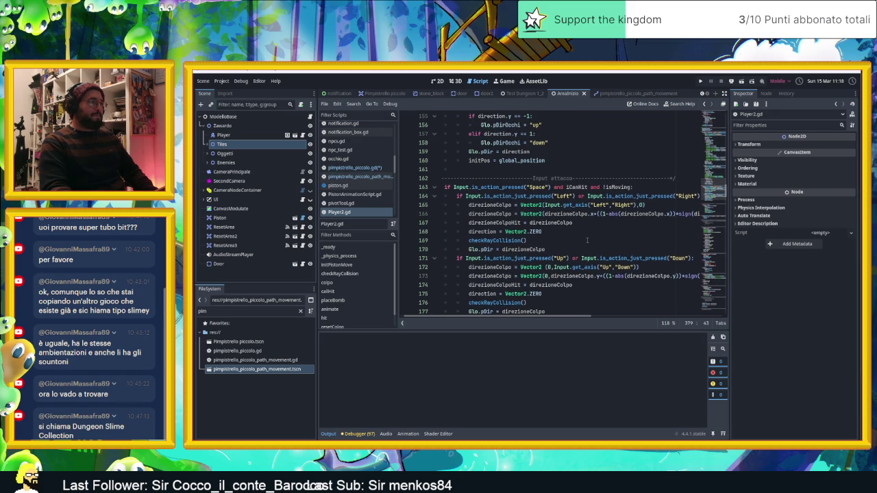
{"action": "scroll", "coordinate": [588, 240], "scroll_direction": "down", "scroll_amount": 1}
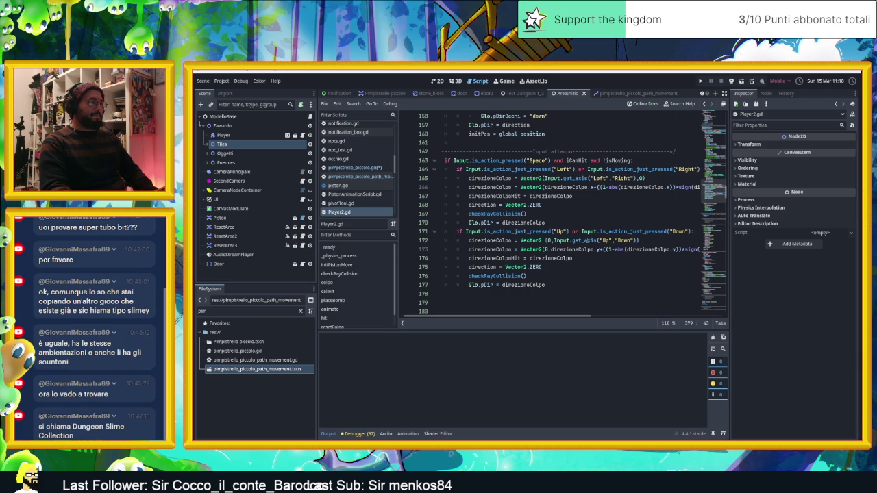
{"action": "scroll", "coordinate": [587, 240], "scroll_direction": "up", "scroll_amount": 5}
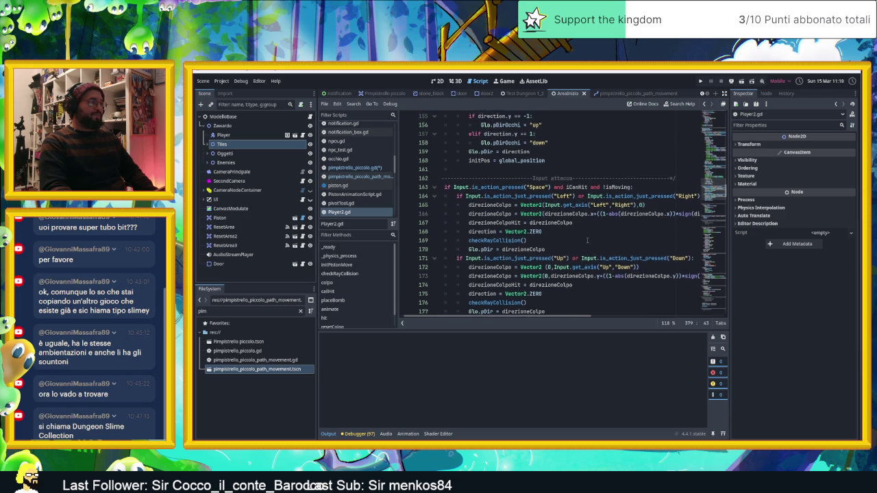
{"action": "scroll", "coordinate": [587, 240], "scroll_direction": "down", "scroll_amount": 1}
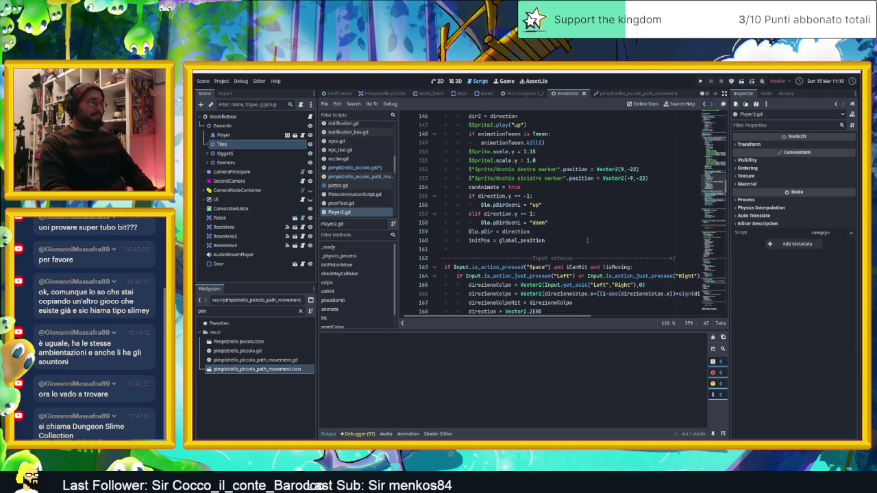
{"action": "scroll", "coordinate": [589, 250], "scroll_direction": "down", "scroll_amount": 4}
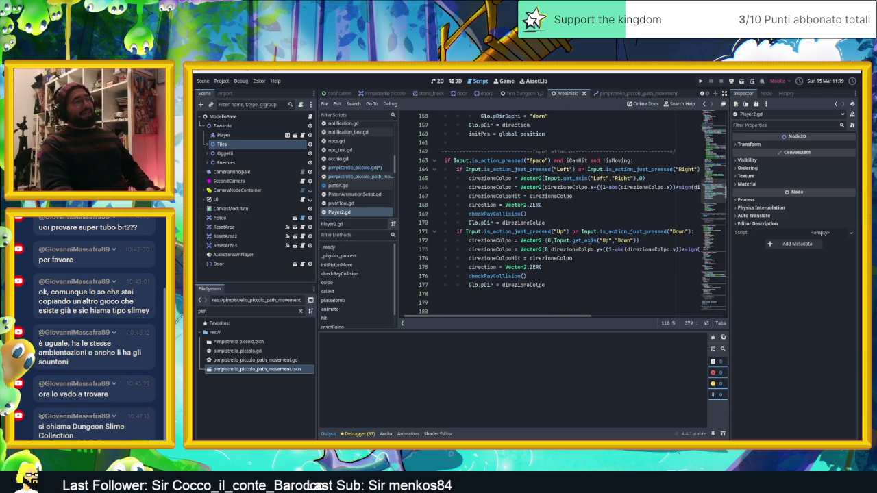
{"action": "scroll", "coordinate": [588, 251], "scroll_direction": "down", "scroll_amount": 3}
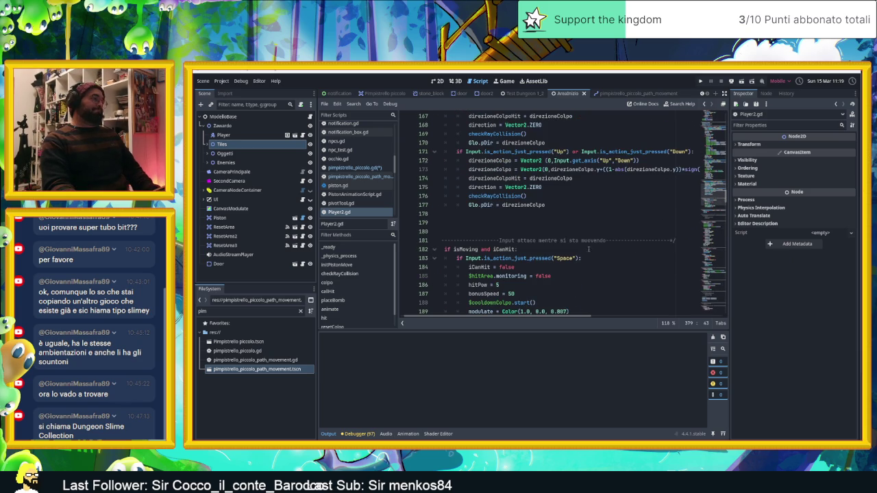
{"action": "scroll", "coordinate": [588, 251], "scroll_direction": "down", "scroll_amount": 2}
{"action": "scroll", "coordinate": [588, 250], "scroll_direction": "up", "scroll_amount": 1}
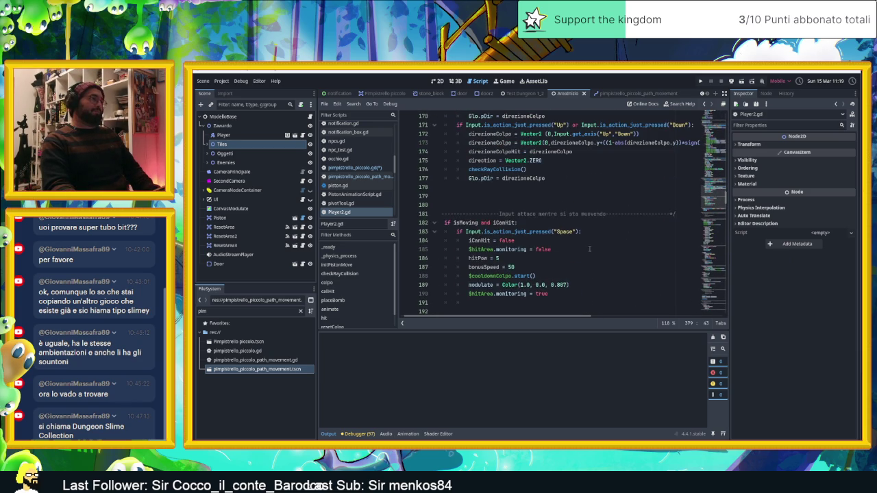
{"action": "scroll", "coordinate": [590, 249], "scroll_direction": "up", "scroll_amount": 2}
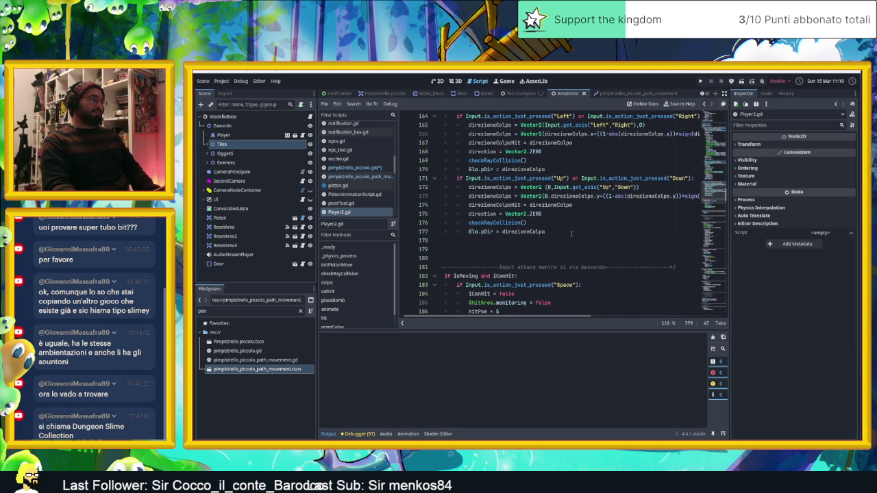
{"action": "scroll", "coordinate": [571, 235], "scroll_direction": "down", "scroll_amount": 5}
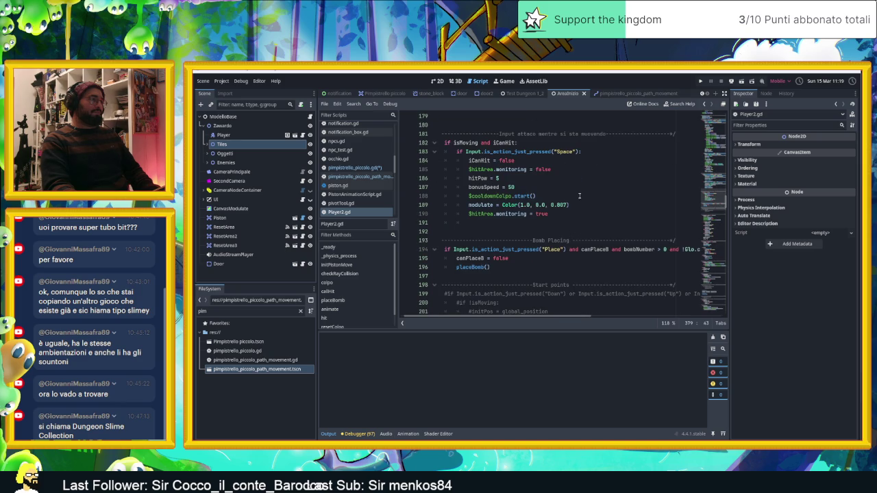
{"action": "scroll", "coordinate": [571, 230], "scroll_direction": "down", "scroll_amount": 2}
{"action": "scroll", "coordinate": [560, 269], "scroll_direction": "down", "scroll_amount": 8}
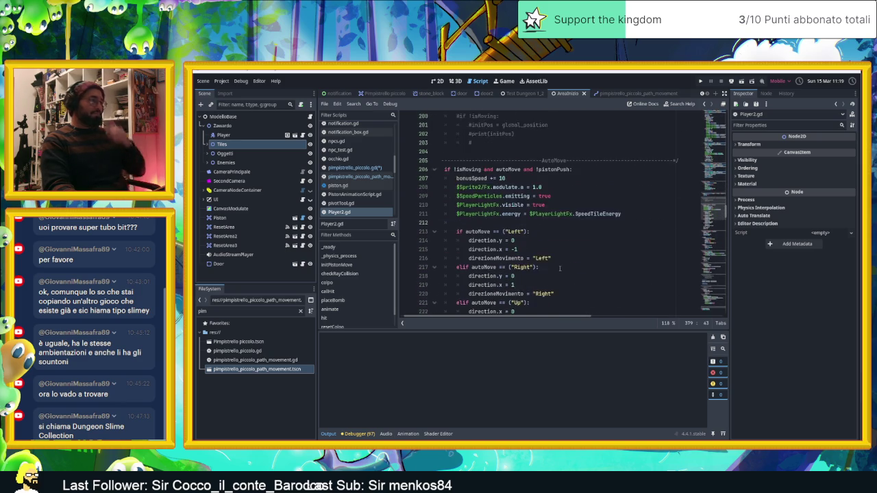
{"action": "scroll", "coordinate": [560, 269], "scroll_direction": "down", "scroll_amount": 10}
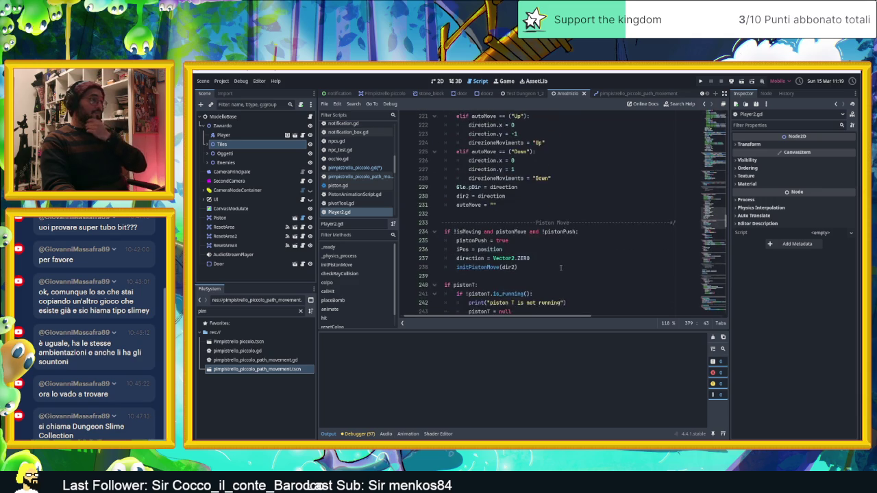
{"action": "scroll", "coordinate": [561, 268], "scroll_direction": "up", "scroll_amount": 2}
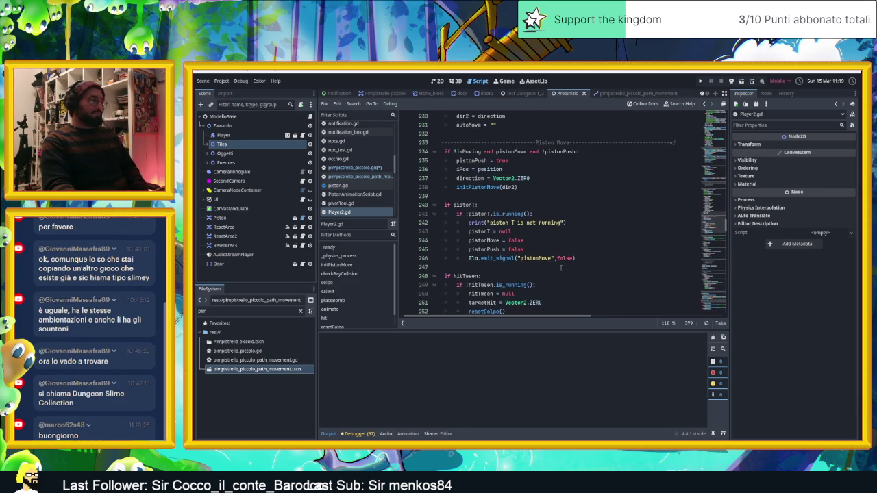
{"action": "scroll", "coordinate": [562, 268], "scroll_direction": "down", "scroll_amount": 5}
{"action": "scroll", "coordinate": [562, 268], "scroll_direction": "down", "scroll_amount": 2}
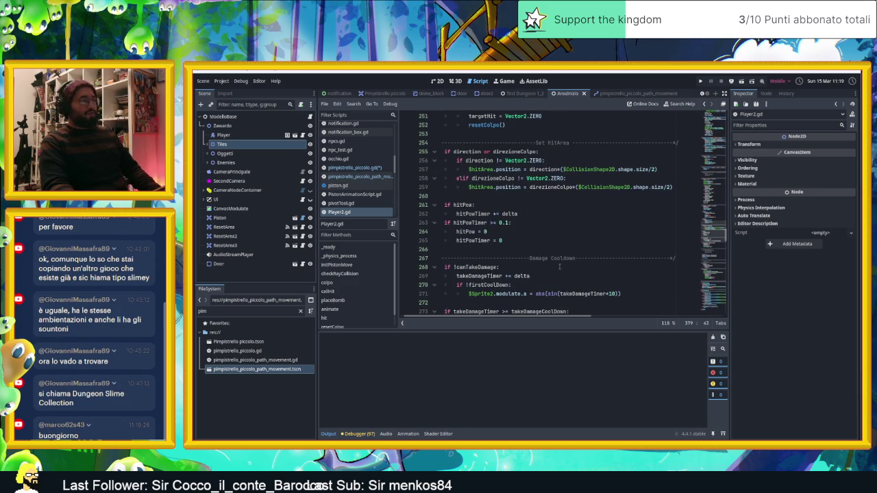
{"action": "scroll", "coordinate": [562, 268], "scroll_direction": "down", "scroll_amount": 1}
{"action": "scroll", "coordinate": [560, 266], "scroll_direction": "down", "scroll_amount": 1}
{"action": "scroll", "coordinate": [560, 263], "scroll_direction": "down", "scroll_amount": 4}
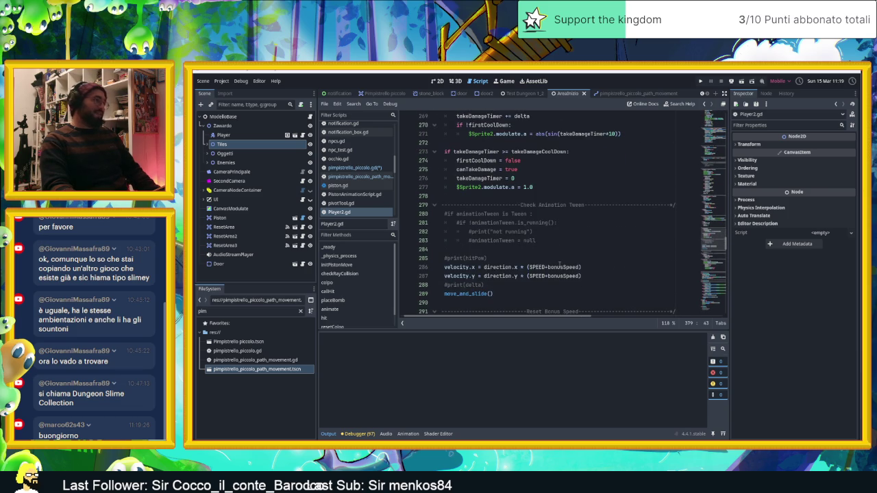
{"action": "scroll", "coordinate": [560, 264], "scroll_direction": "down", "scroll_amount": 4}
{"action": "scroll", "coordinate": [560, 263], "scroll_direction": "down", "scroll_amount": 4}
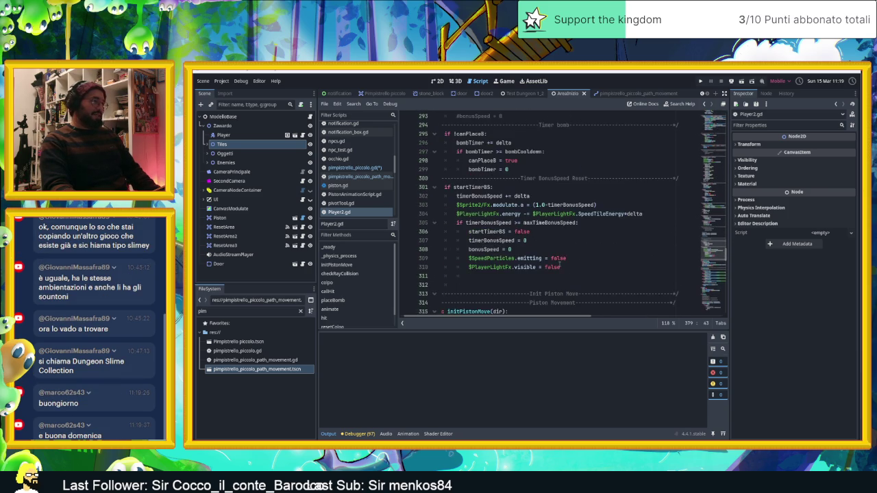
{"action": "scroll", "coordinate": [560, 264], "scroll_direction": "down", "scroll_amount": 6}
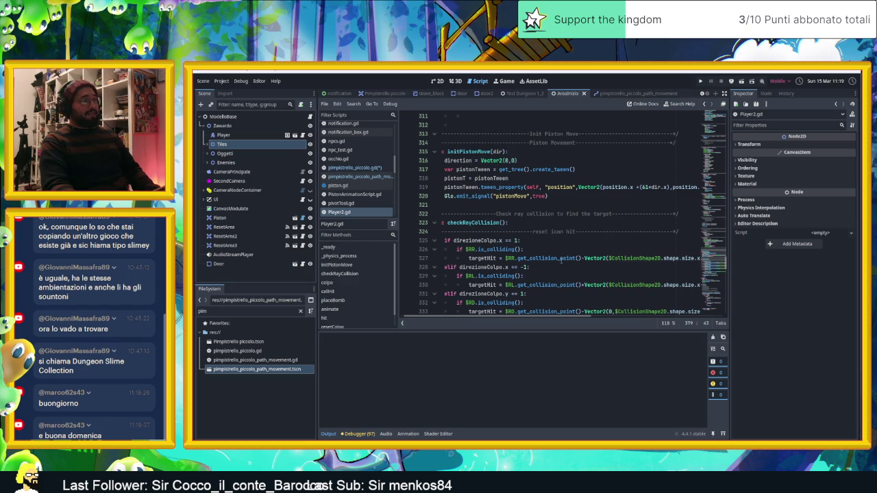
{"action": "scroll", "coordinate": [560, 261], "scroll_direction": "down", "scroll_amount": 4}
{"action": "scroll", "coordinate": [569, 258], "scroll_direction": "left", "scroll_amount": 1}
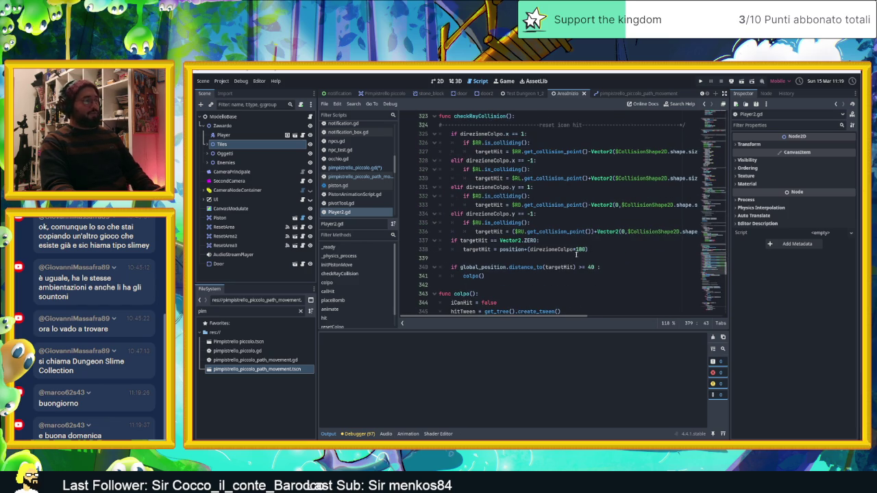
{"action": "scroll", "coordinate": [577, 253], "scroll_direction": "down", "scroll_amount": 2}
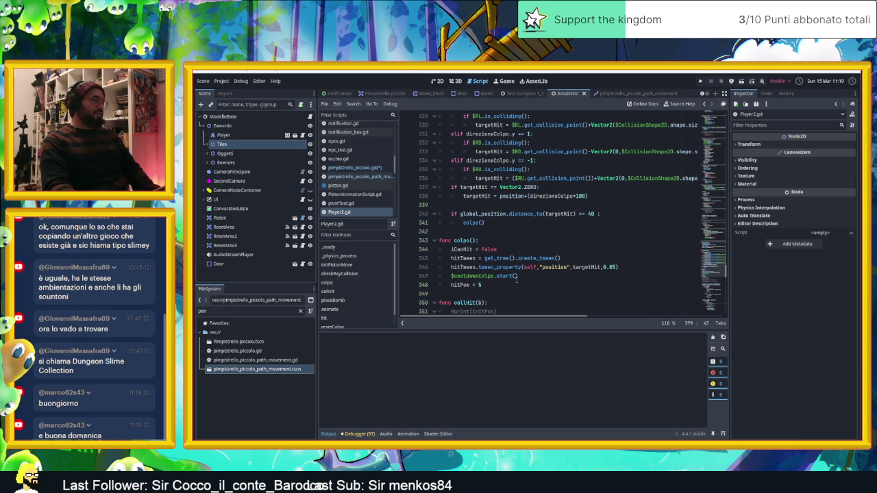
{"action": "scroll", "coordinate": [518, 283], "scroll_direction": "up", "scroll_amount": 3}
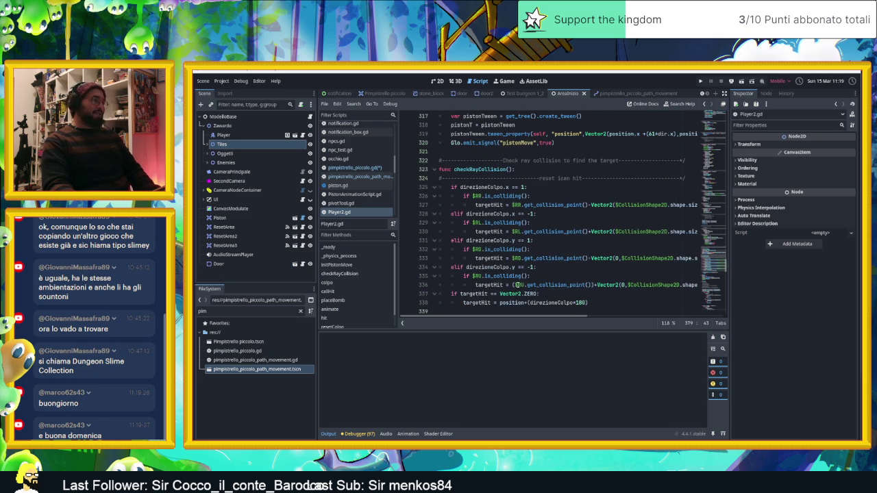
{"action": "scroll", "coordinate": [521, 275], "scroll_direction": "down", "scroll_amount": 3}
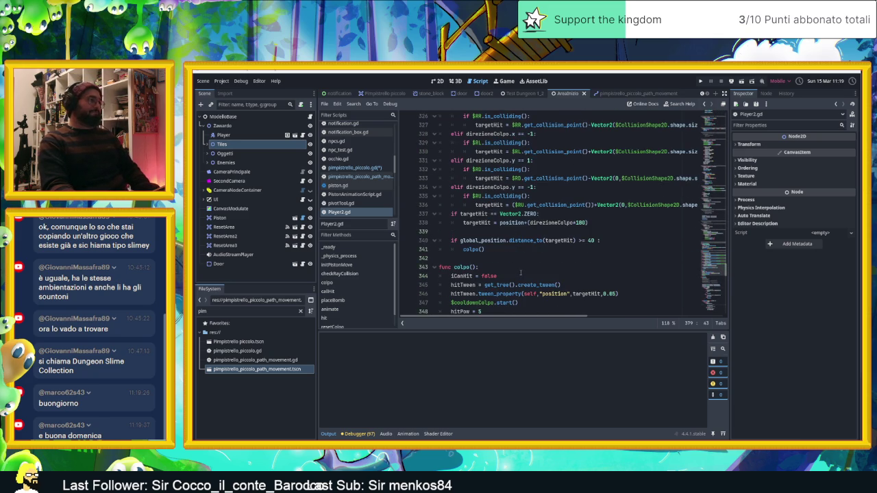
{"action": "scroll", "coordinate": [522, 274], "scroll_direction": "up", "scroll_amount": 3}
{"action": "scroll", "coordinate": [522, 274], "scroll_direction": "up", "scroll_amount": 1}
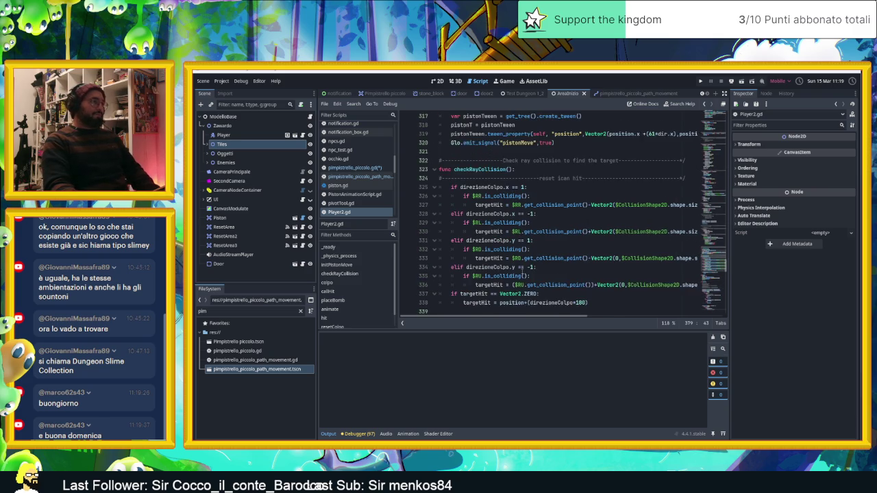
{"action": "scroll", "coordinate": [522, 273], "scroll_direction": "down", "scroll_amount": 2}
{"action": "scroll", "coordinate": [525, 269], "scroll_direction": "down", "scroll_amount": 4}
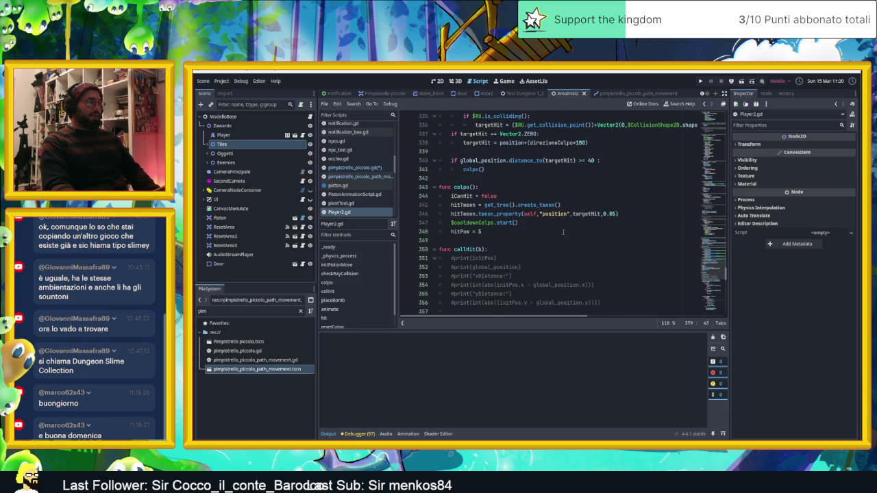
{"action": "scroll", "coordinate": [563, 232], "scroll_direction": "up", "scroll_amount": 5}
{"action": "scroll", "coordinate": [563, 232], "scroll_direction": "up", "scroll_amount": 15}
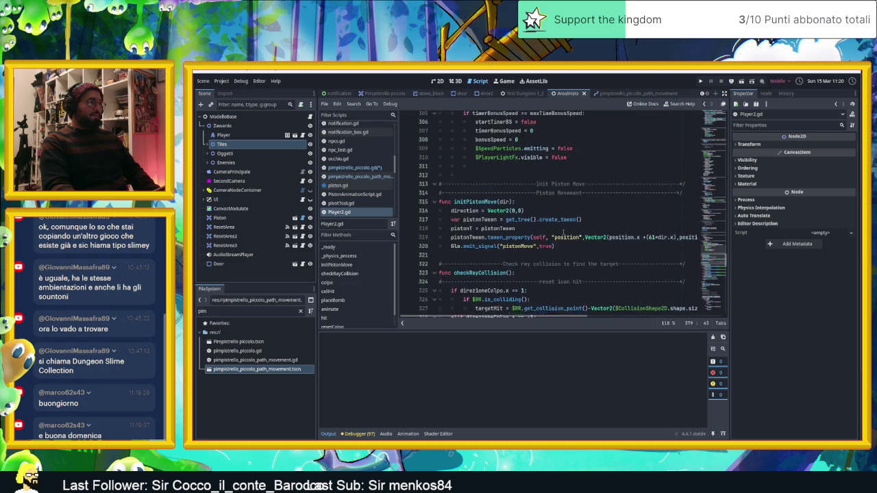
{"action": "scroll", "coordinate": [563, 232], "scroll_direction": "up", "scroll_amount": 14}
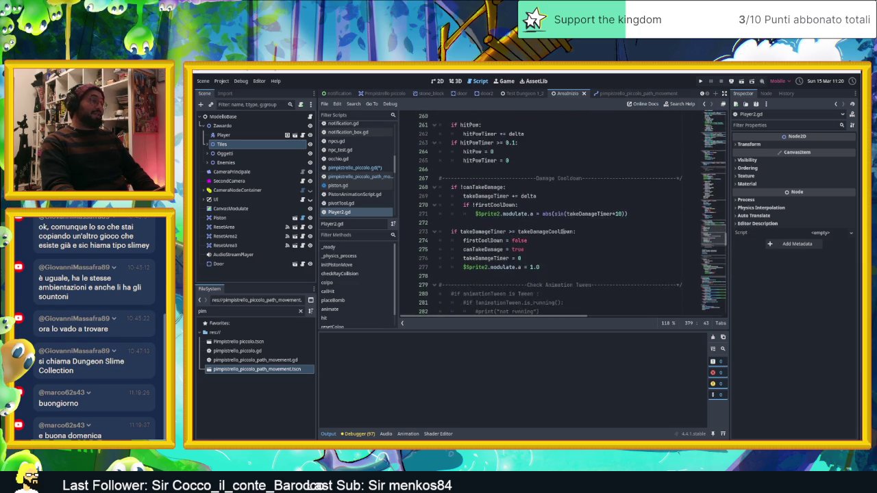
{"action": "scroll", "coordinate": [563, 232], "scroll_direction": "up", "scroll_amount": 18}
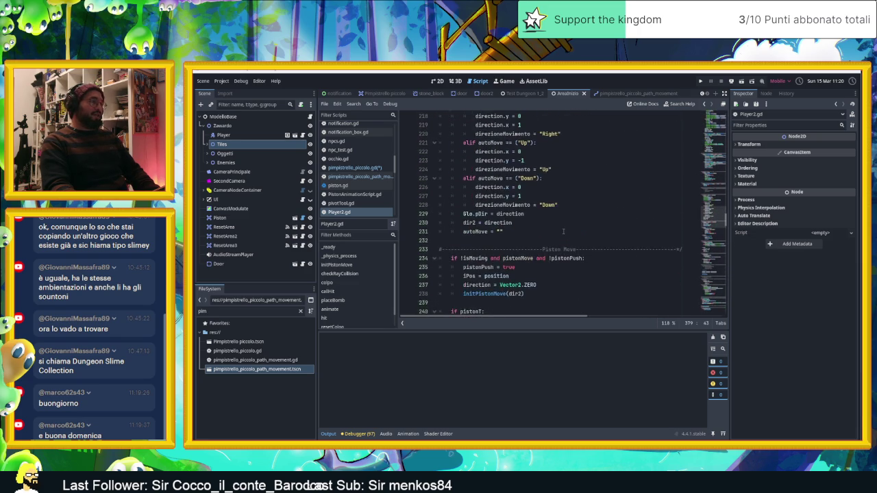
{"action": "scroll", "coordinate": [563, 233], "scroll_direction": "up", "scroll_amount": 5}
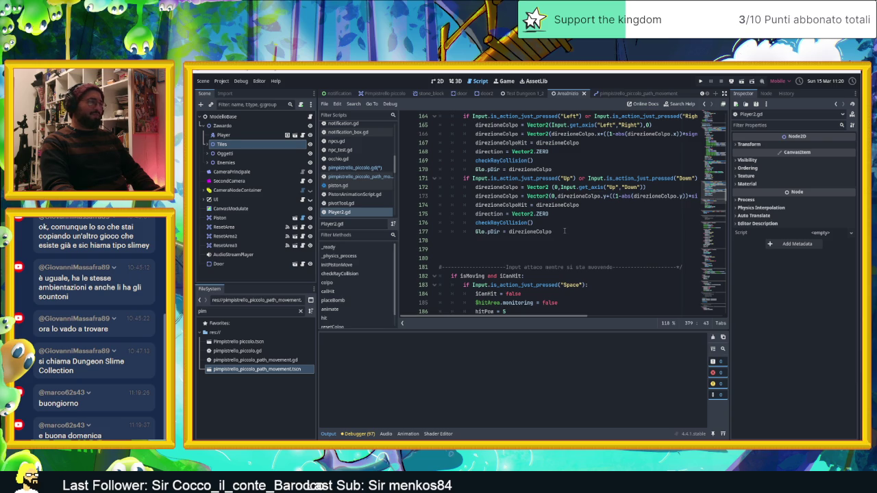
{"action": "scroll", "coordinate": [564, 232], "scroll_direction": "down", "scroll_amount": 20}
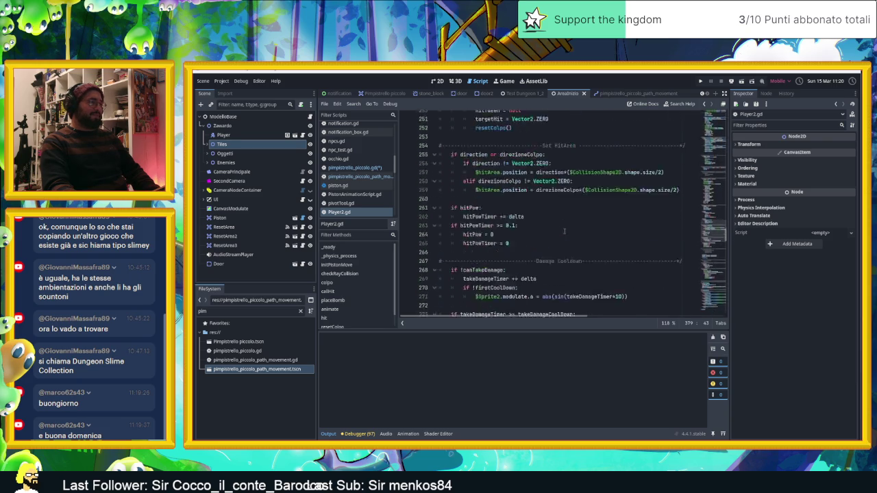
{"action": "scroll", "coordinate": [564, 232], "scroll_direction": "down", "scroll_amount": 18}
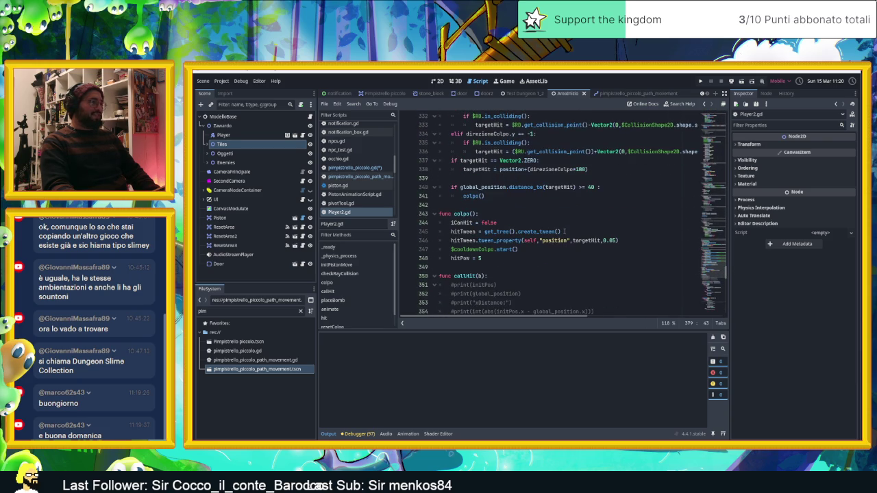
{"action": "scroll", "coordinate": [565, 232], "scroll_direction": "up", "scroll_amount": 2}
{"action": "scroll", "coordinate": [565, 231], "scroll_direction": "down", "scroll_amount": 1}
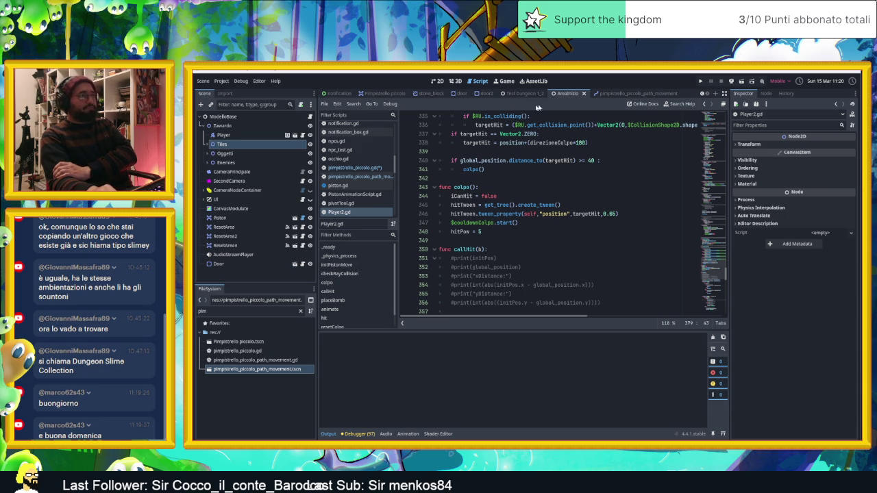
{"action": "left_click", "coordinate": [627, 93]}
Step: In pimpistrello_piccolo.gd, rewrite the else branch as 'elif b.hitPow > 0:' calling getHit(b.hitPow)
{"action": "left_click", "coordinate": [299, 125]}
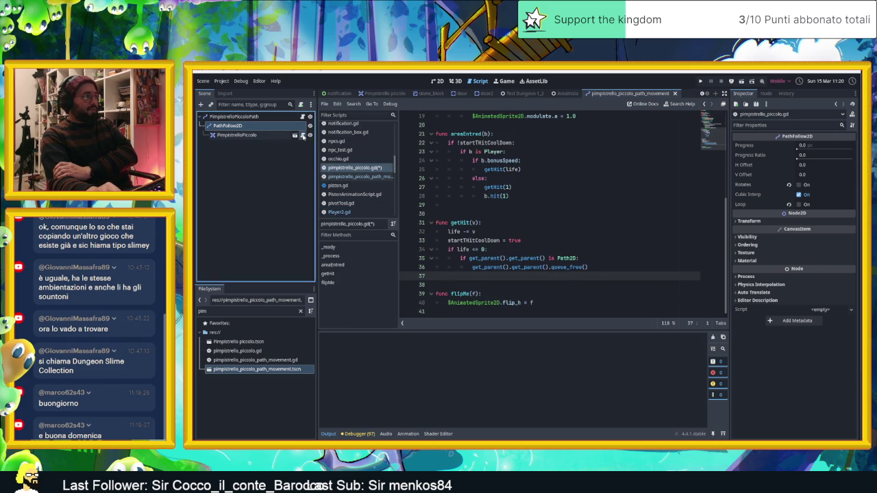
{"action": "left_click", "coordinate": [602, 270]}
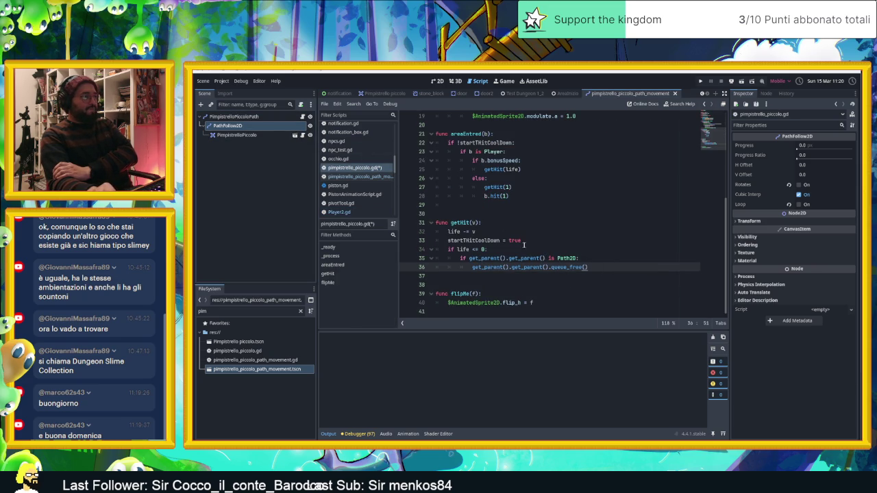
{"action": "scroll", "coordinate": [526, 235], "scroll_direction": "up", "scroll_amount": 2}
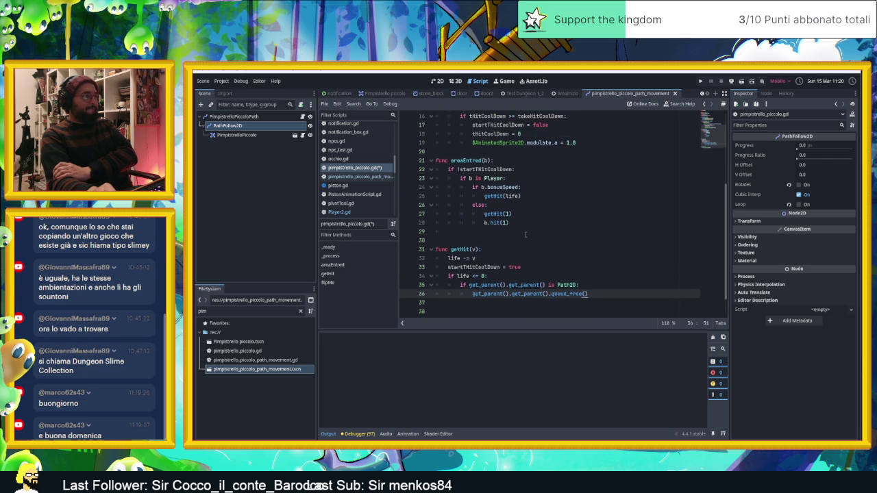
{"action": "key", "text": "ctrl+z"}
{"action": "key", "text": "BackSpace"}
{"action": "type", "text": "bhi"}
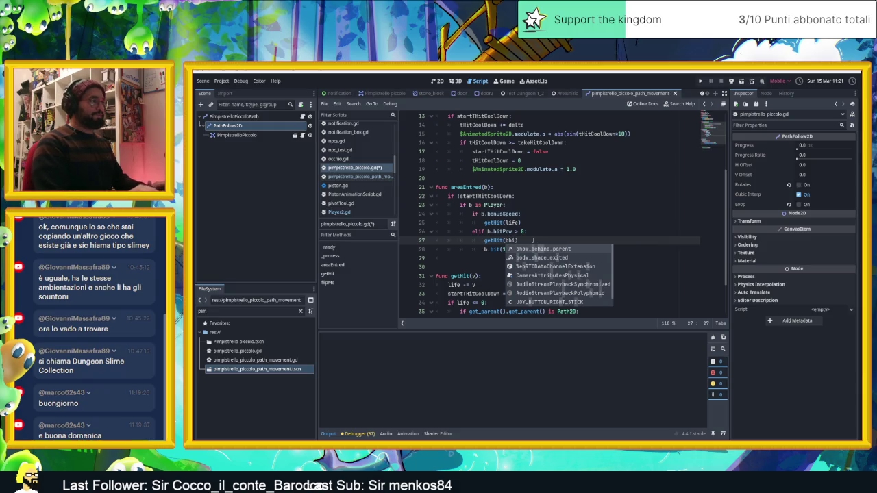
{"action": "key", "text": "BackSpace"}
{"action": "key", "text": "BackSpace"}
{"action": "key", "text": "BackSpace"}
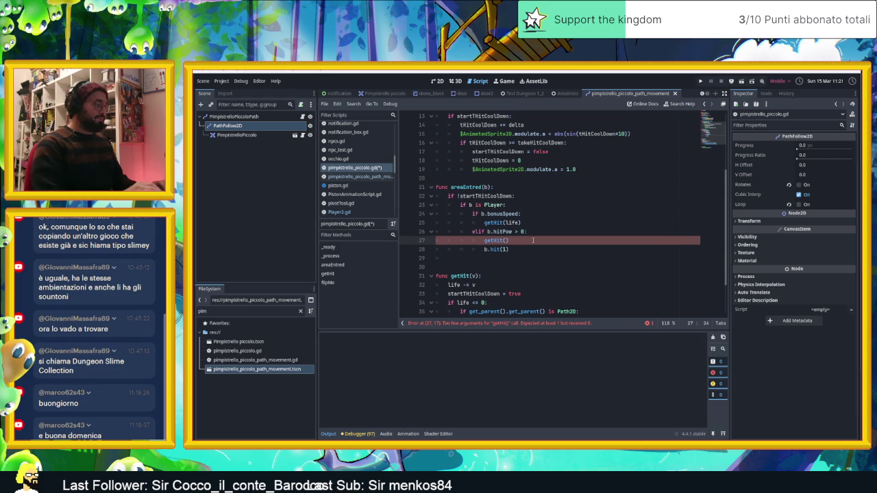
{"action": "type", "text": "bh"}
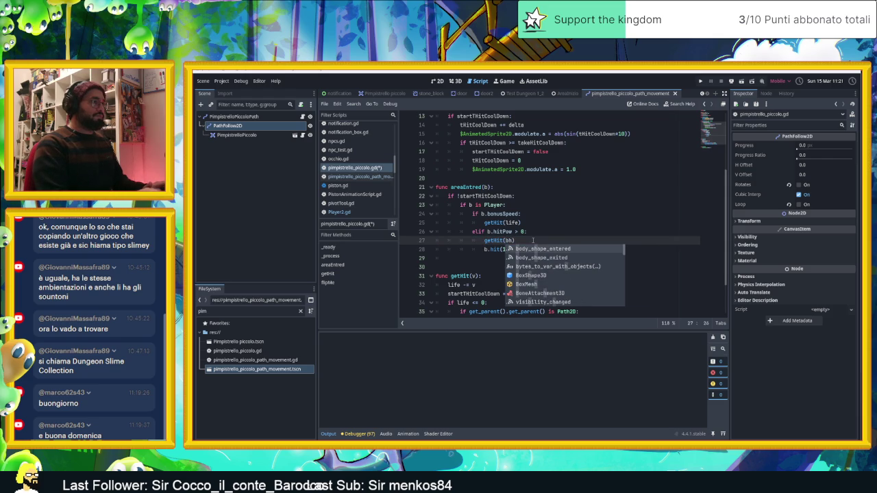
{"action": "key", "text": "BackSpace"}
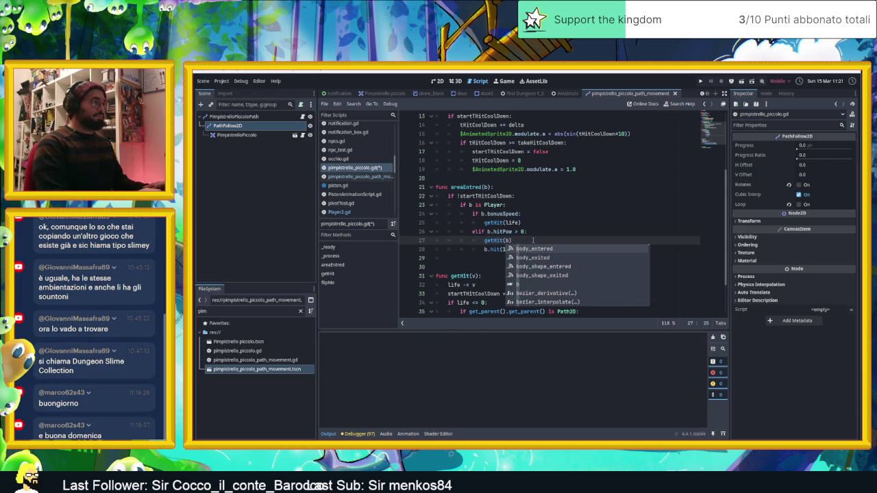
{"action": "type", "text": "h"}
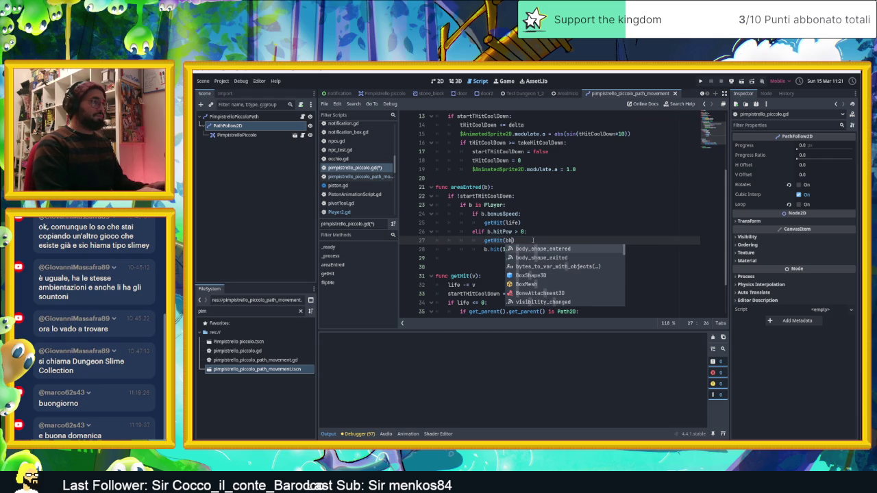
{"action": "key", "text": "BackSpace"}
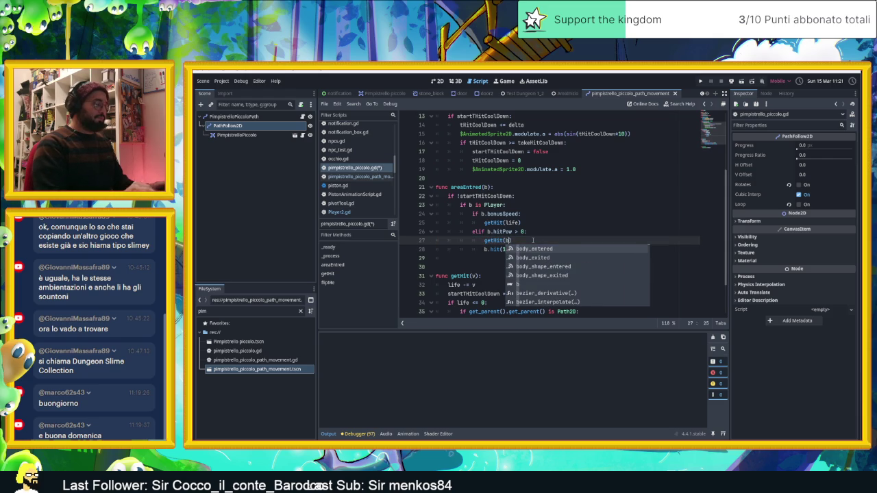
{"action": "type", "text": "."}
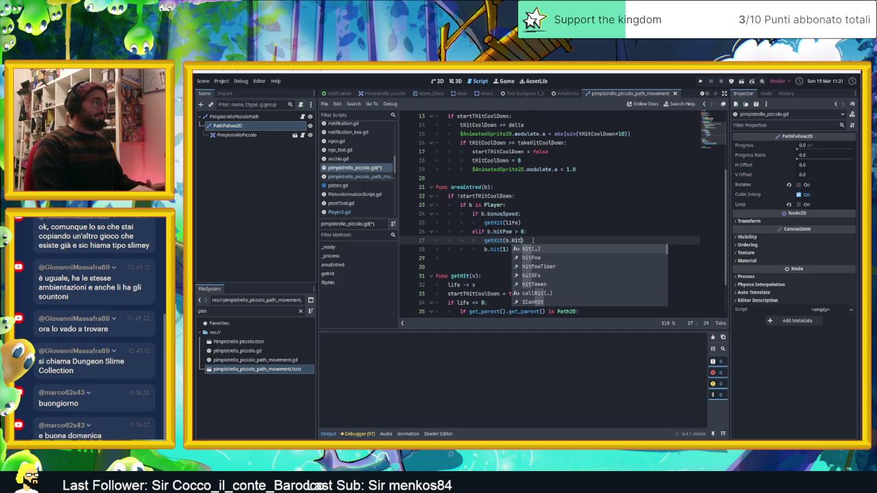
{"action": "type", "text": "hit"}
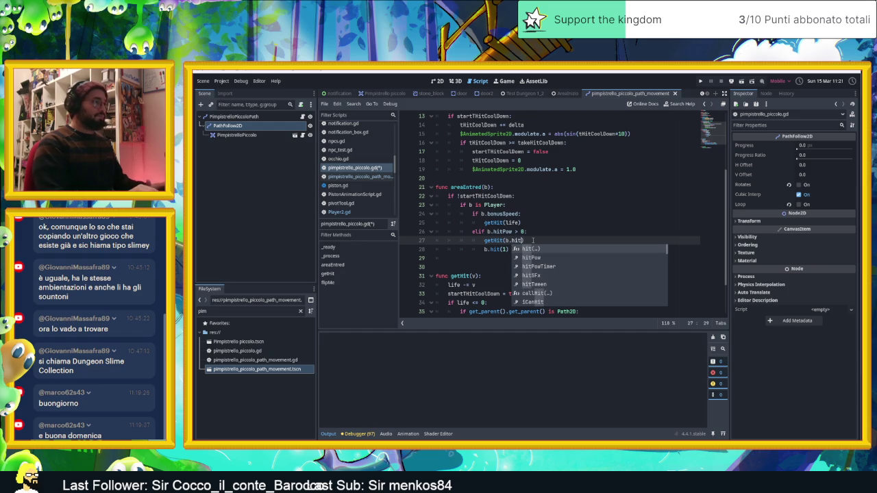
{"action": "type", "text": "Pow"}
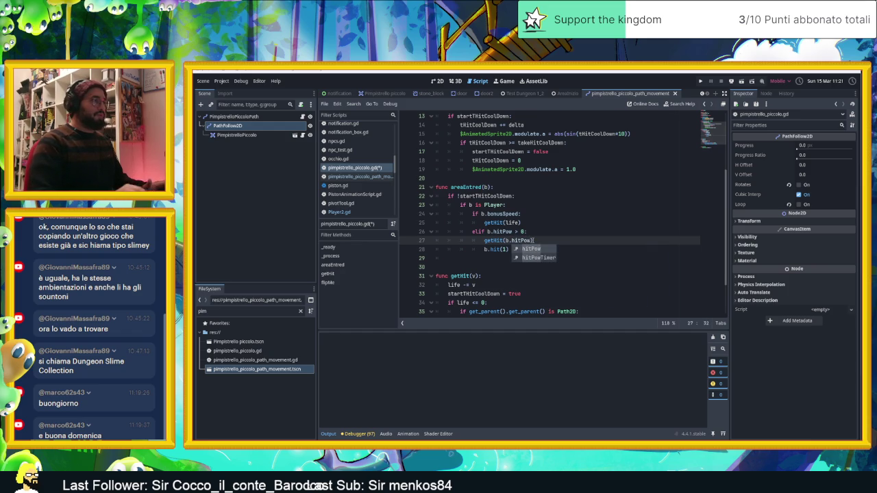
{"action": "left_click", "coordinate": [550, 235]}
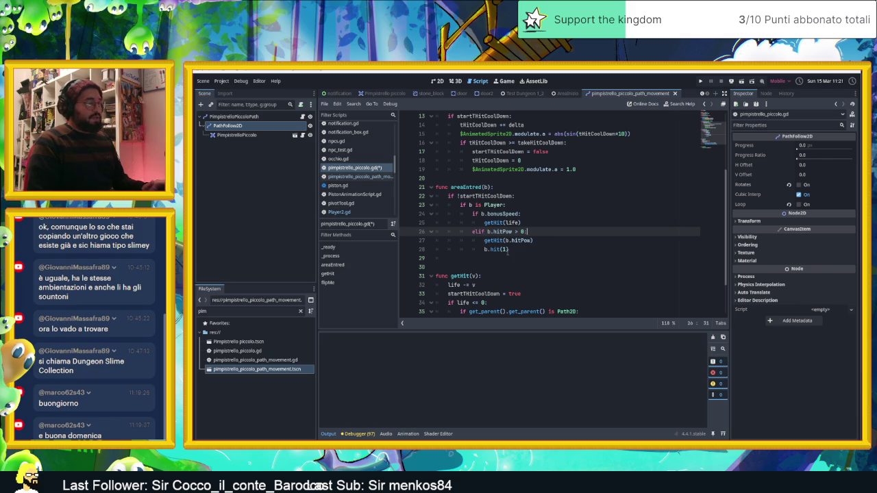
Step: Insert a new line above b.hit(1) and start typing another elif
{"action": "left_click_drag", "start_coordinate": [515, 251], "coordinate": [482, 250]}
{"action": "key", "text": "ctrl+shift+Return"}
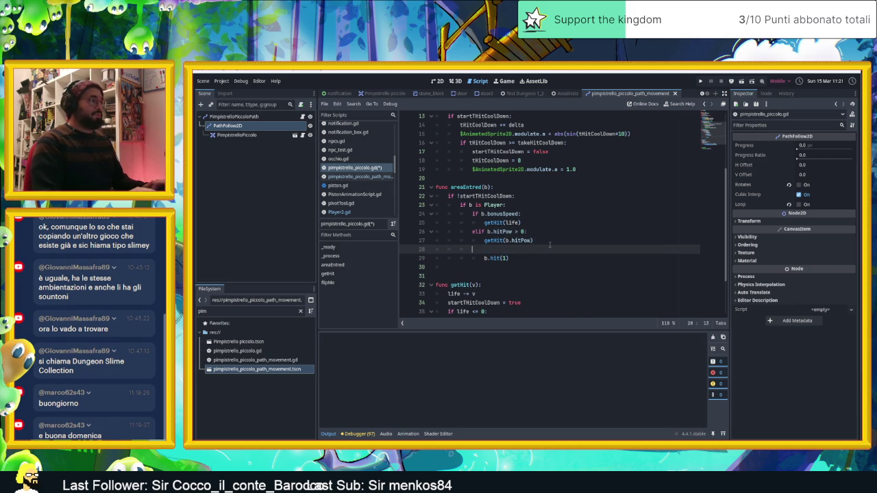
{"action": "type", "text": "elif"}
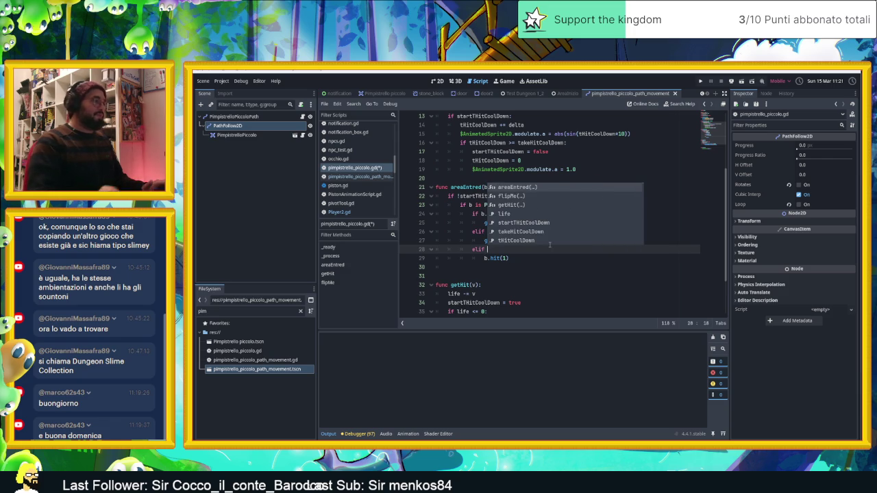
Step: Complete line 28 as 'elif b.bonusSpeed == 0 and b.hitPow == 0:'
{"action": "key", "text": "Escape"}
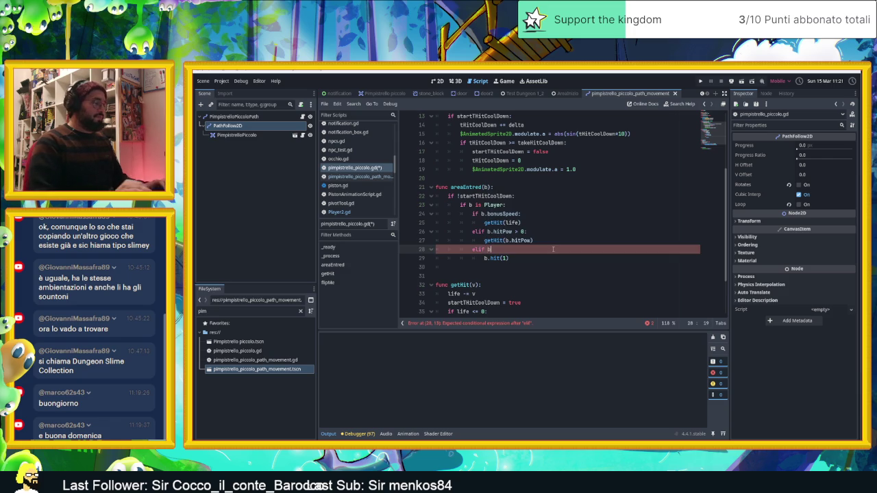
{"action": "type", "text": "b.B"}
{"action": "key", "text": "BackSpace"}
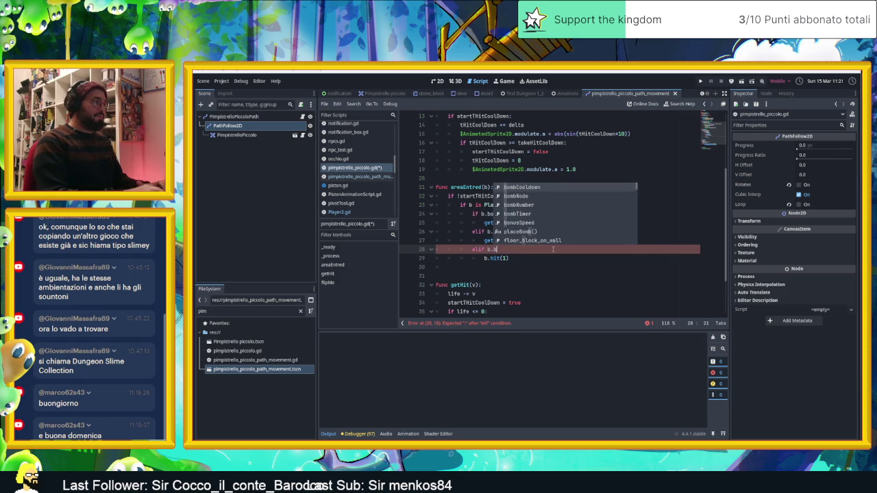
{"action": "type", "text": "bon"}
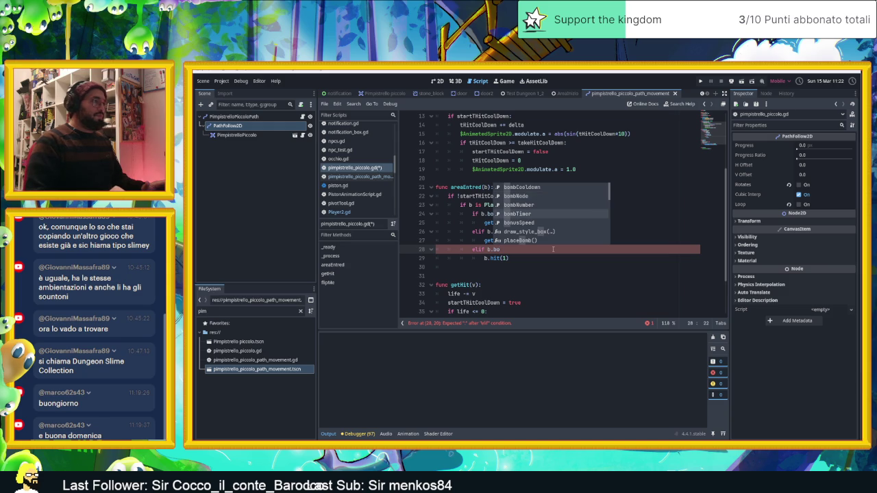
{"action": "key", "text": "Return"}
{"action": "type", "text": "== 0 and "}
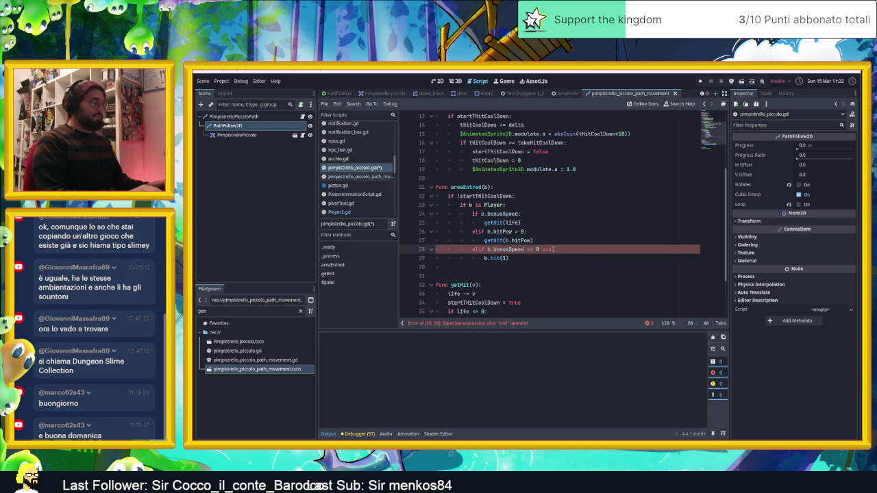
{"action": "type", "text": "b"}
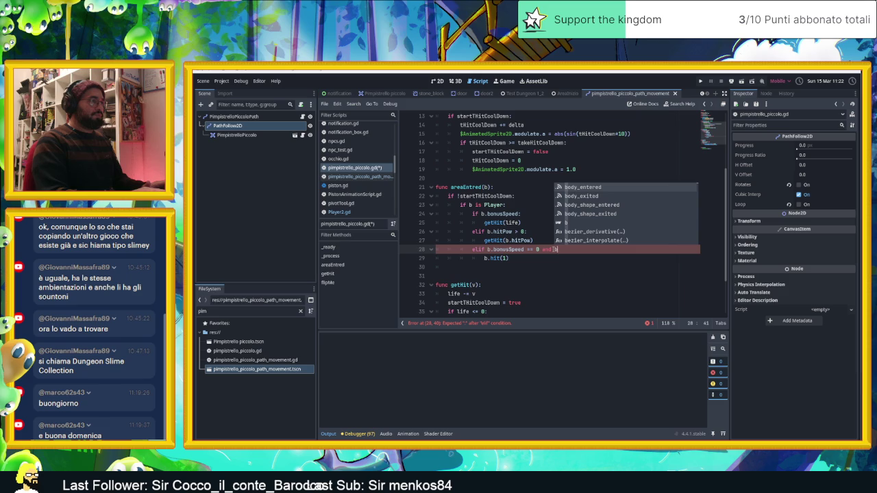
{"action": "type", "text": "."}
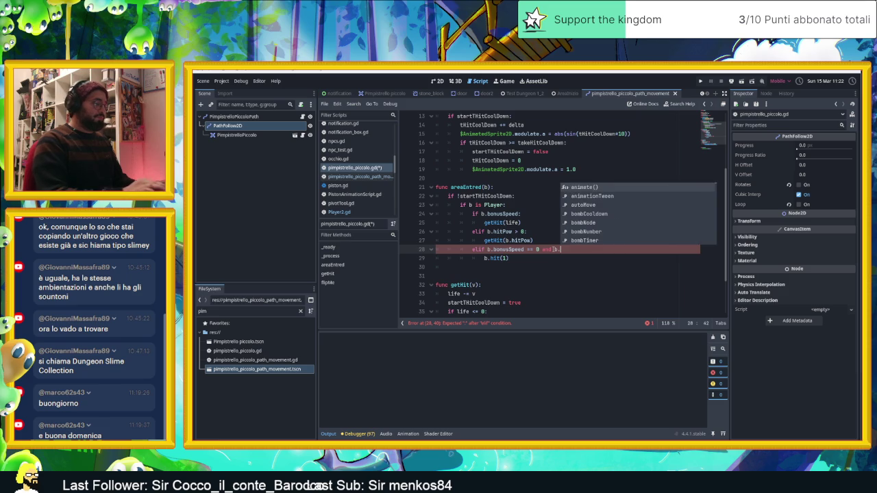
{"action": "type", "text": "hi"}
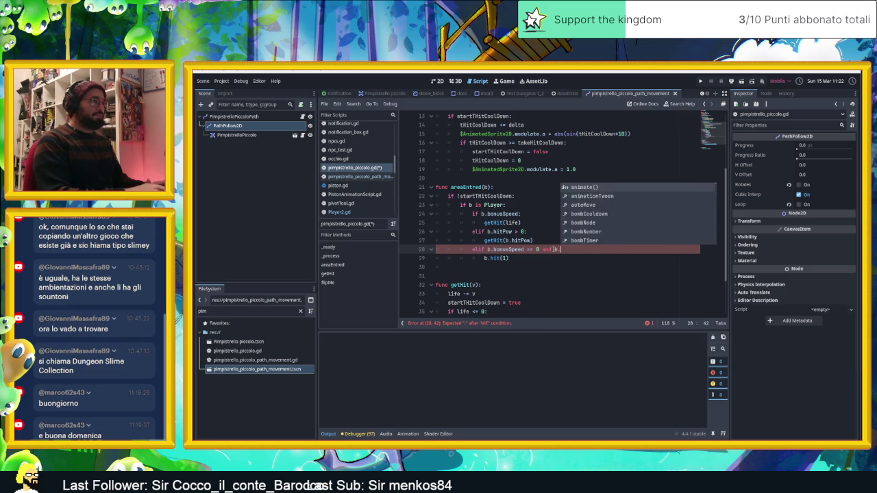
{"action": "type", "text": "tPow =="}
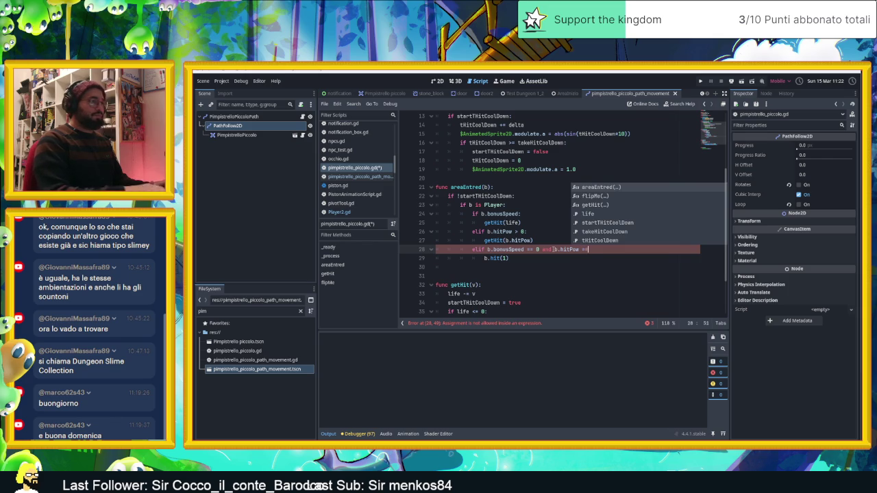
{"action": "key", "text": "BackSpace"}
{"action": "type", "text": "= 0:"}
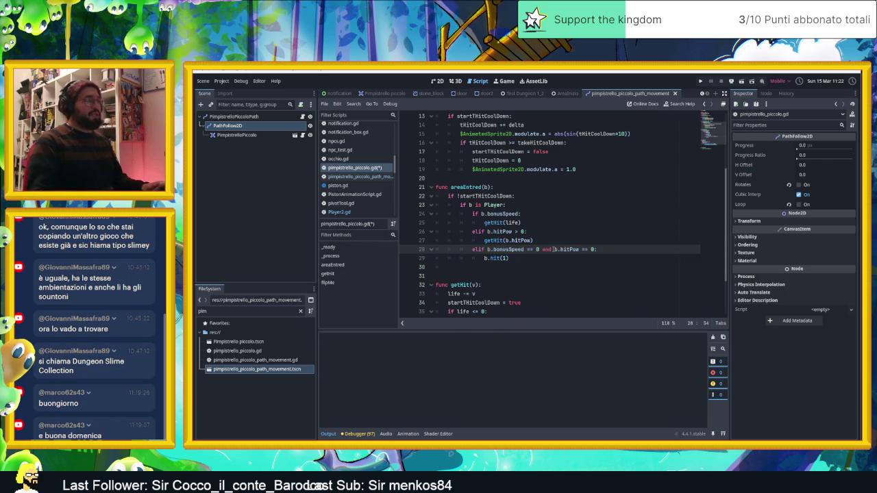
Step: Add getHit(1) below b.hit(1), save the script, and switch to the AreaInizio scene
{"action": "left_click", "coordinate": [484, 260]}
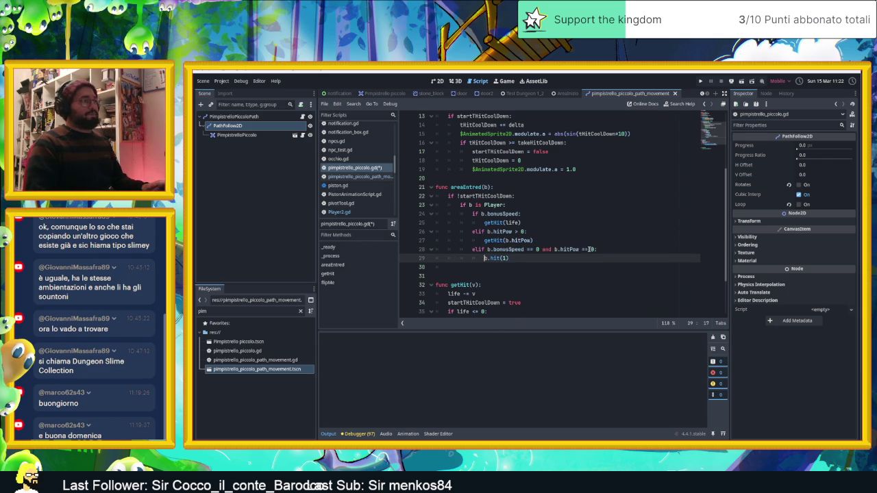
{"action": "left_click", "coordinate": [563, 240]}
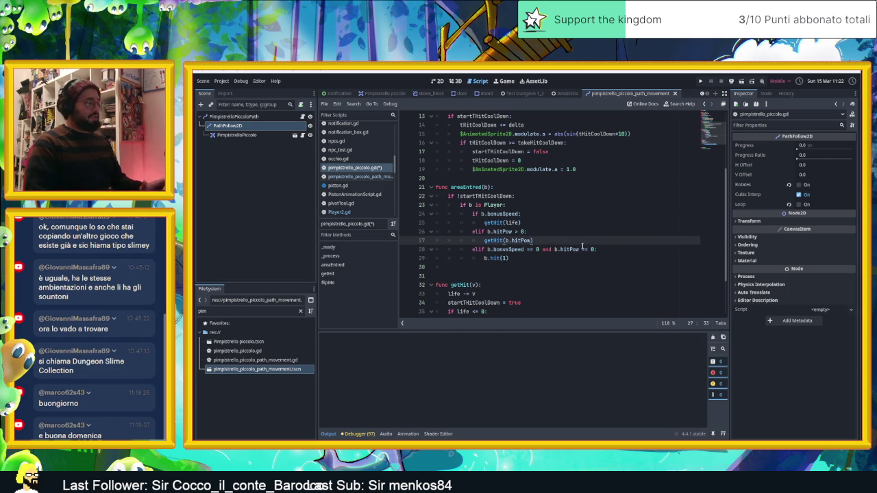
{"action": "left_click", "coordinate": [557, 262]}
{"action": "key", "text": "Return"}
{"action": "type", "text": "getHit(b.hitPow)"}
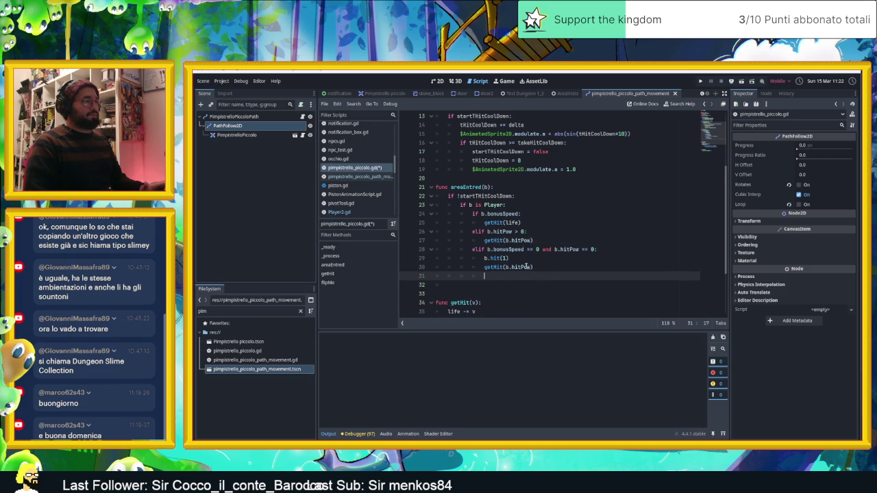
{"action": "double_click", "coordinate": [527, 267]}
{"action": "type", "text": "1"}
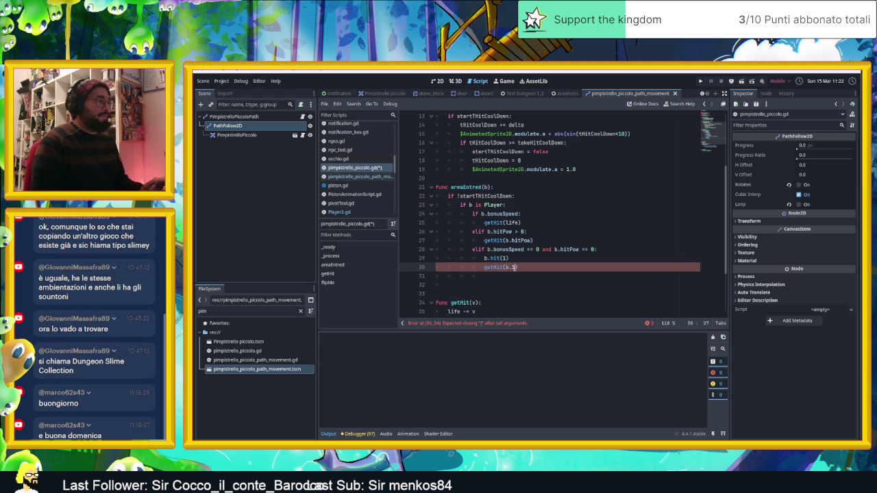
{"action": "type", "text": "1)"}
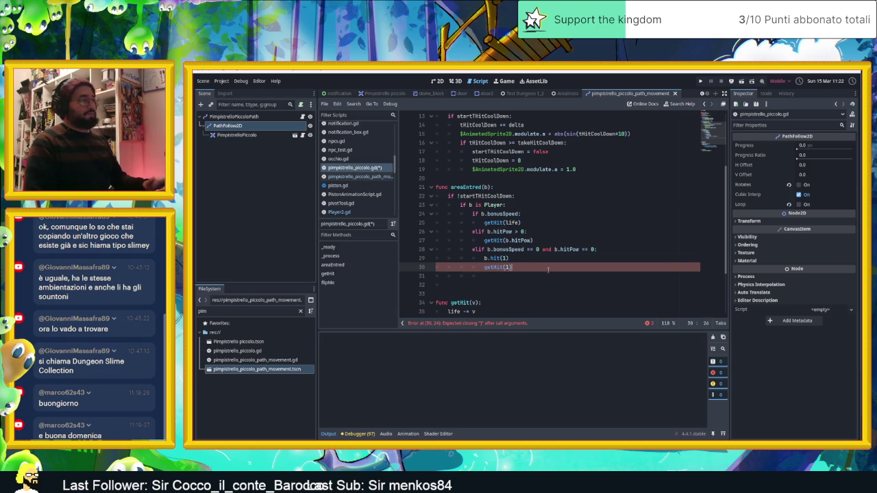
{"action": "key", "text": "ctrl+s"}
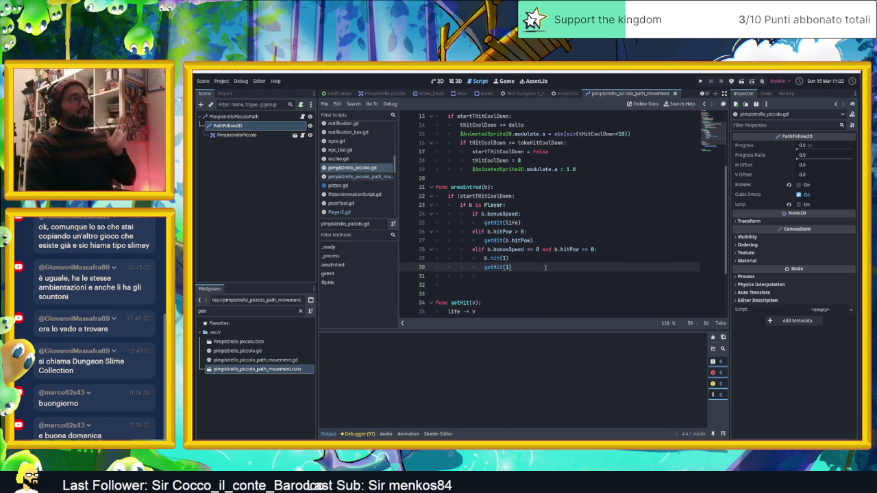
{"action": "left_click", "coordinate": [564, 95]}
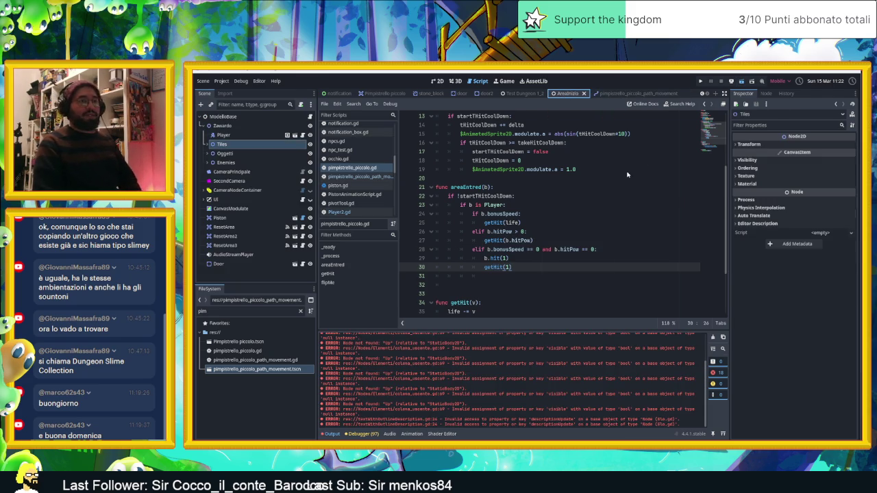
Step: Save and run the dungeon level, moving the slime up, east through the upper room, then down
{"action": "key", "text": "ctrl+s"}
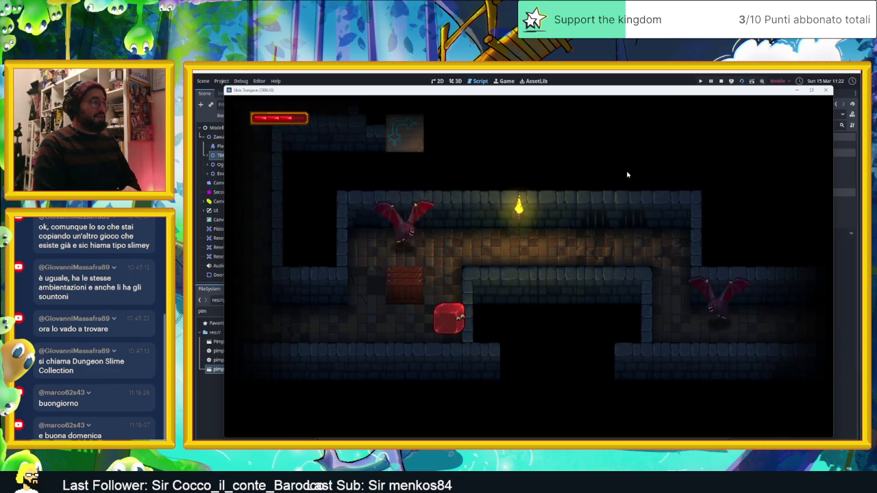
{"action": "key", "text": "Up"}
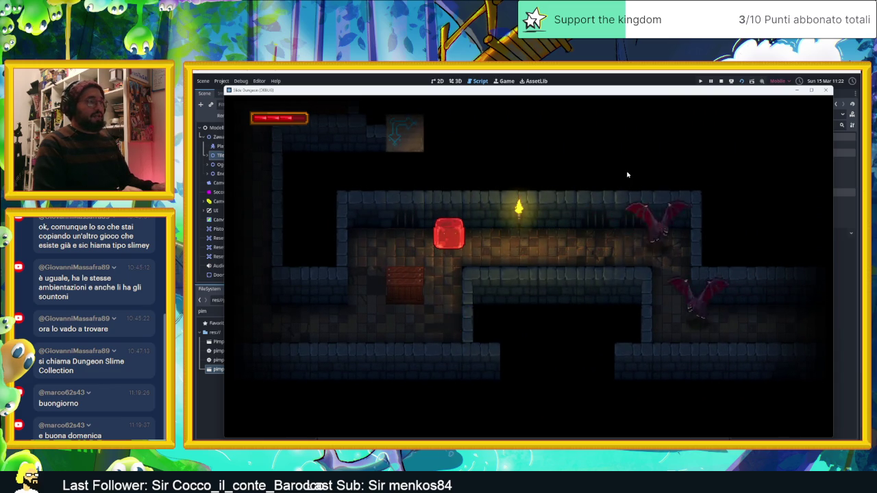
{"action": "key", "text": "Right"}
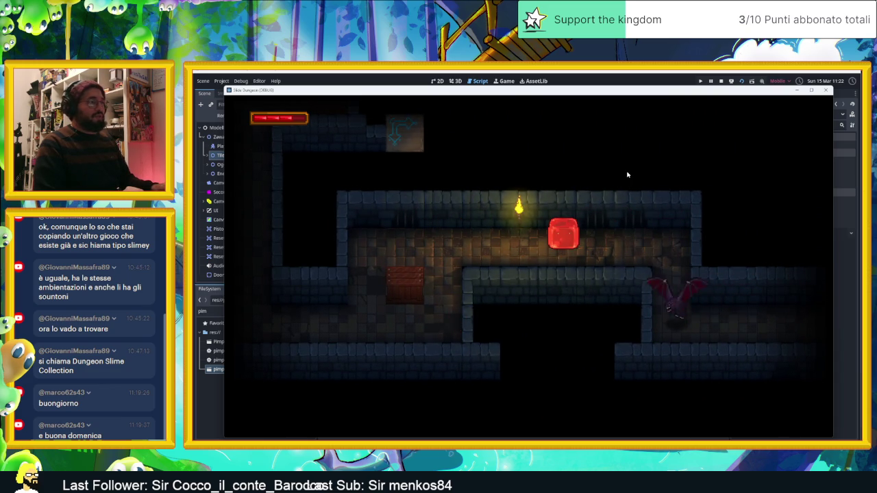
{"action": "key", "text": "Right"}
{"action": "key", "text": "Down"}
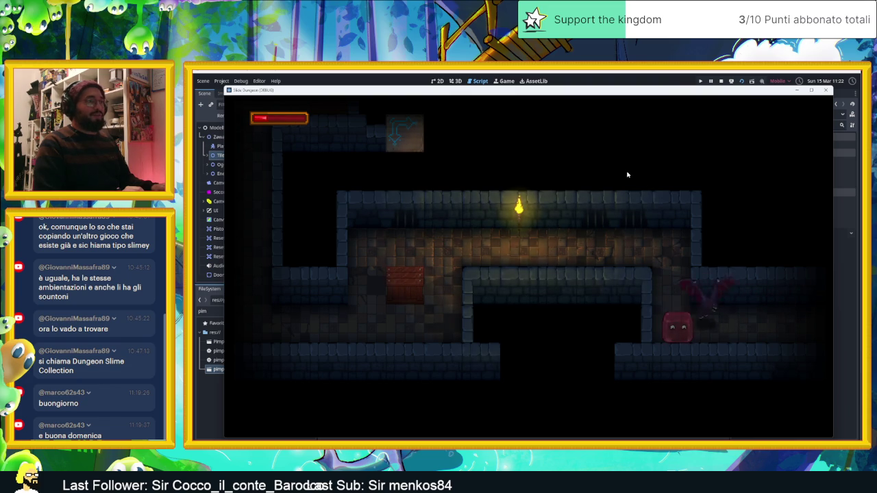
Step: Steer the slime between the lower corridor and upper room, heading left toward the bats
{"action": "key", "text": "Up"}
{"action": "key", "text": "Down"}
{"action": "key", "text": "Right"}
{"action": "key", "text": "Left"}
{"action": "key", "text": "Up"}
{"action": "key", "text": "Left"}
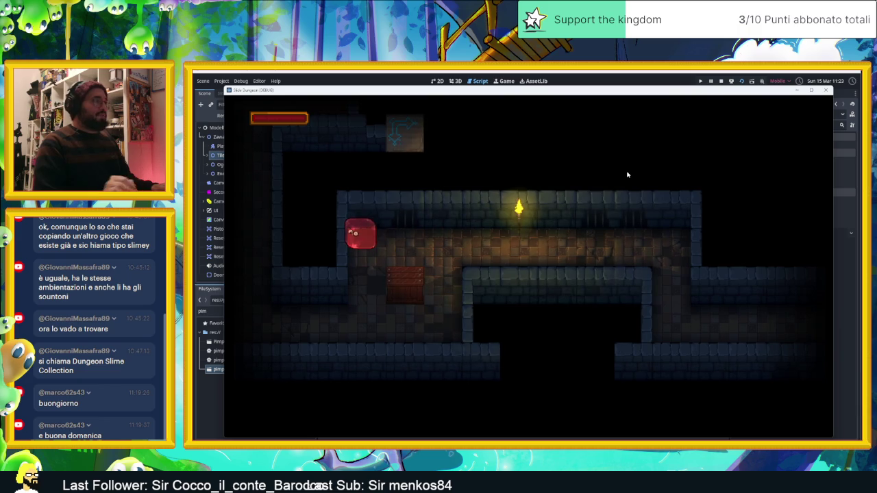
Step: Drive the slime along the upper corridor into the bats, then stop the game with F8
{"action": "left_click", "coordinate": [741, 82]}
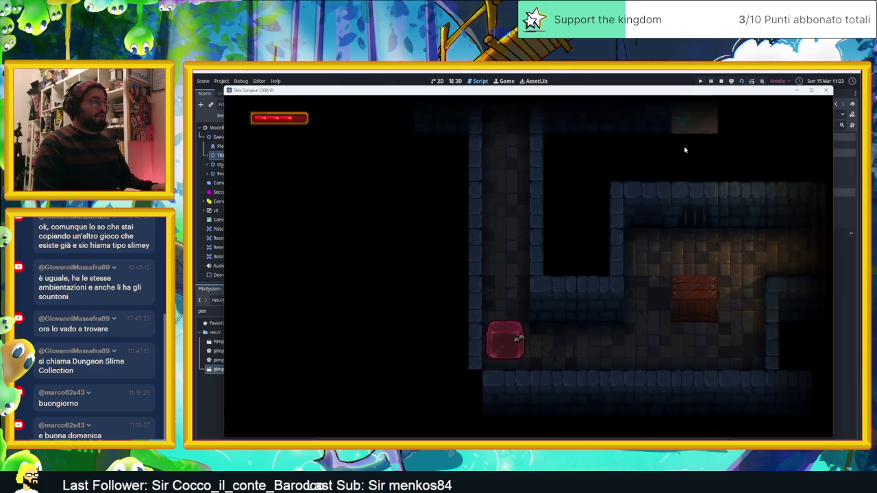
{"action": "key", "text": "Up"}
{"action": "key", "text": "Right"}
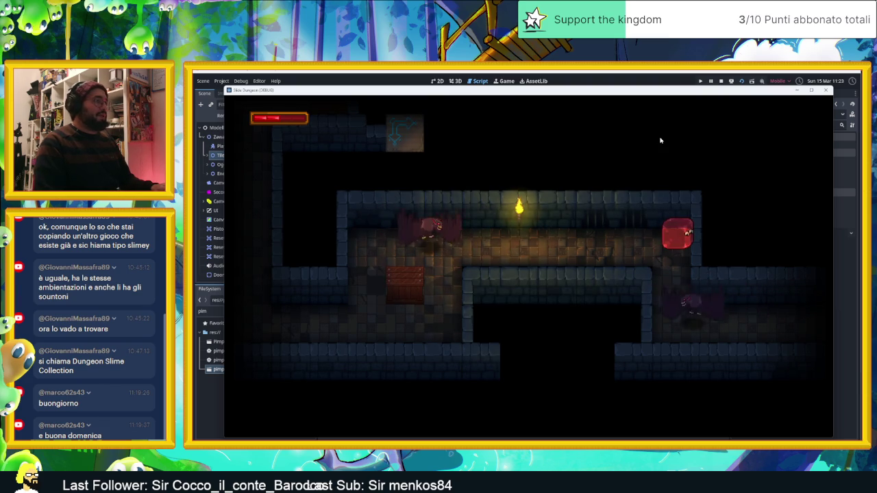
{"action": "key", "text": "Left"}
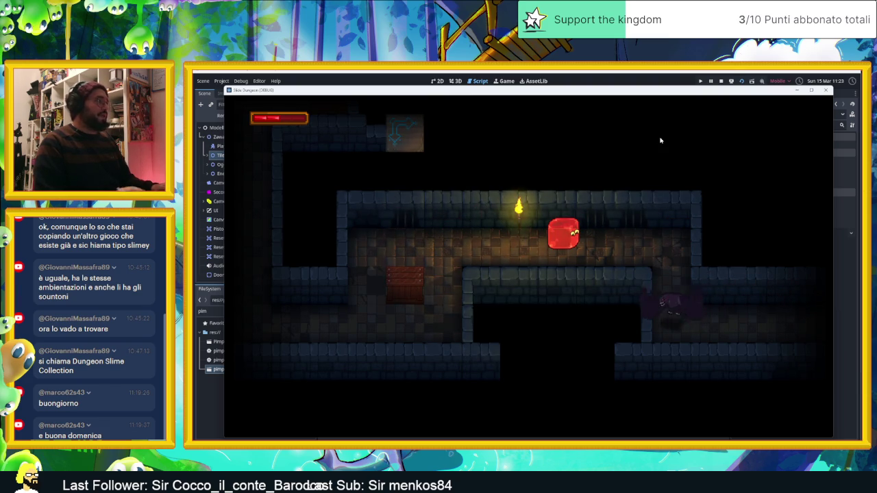
{"action": "key", "text": "F8"}
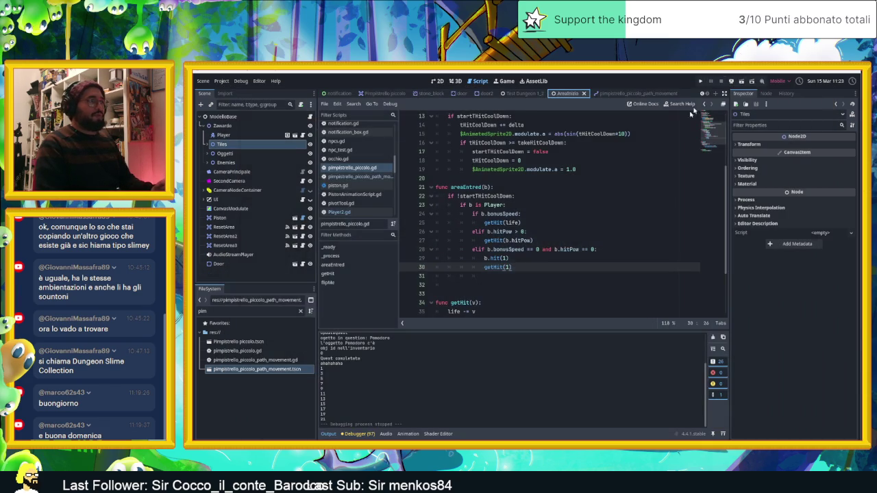
Step: Return to the 2D editor, select the Player node, and frame the torch room with both bats
{"action": "left_click", "coordinate": [439, 80]}
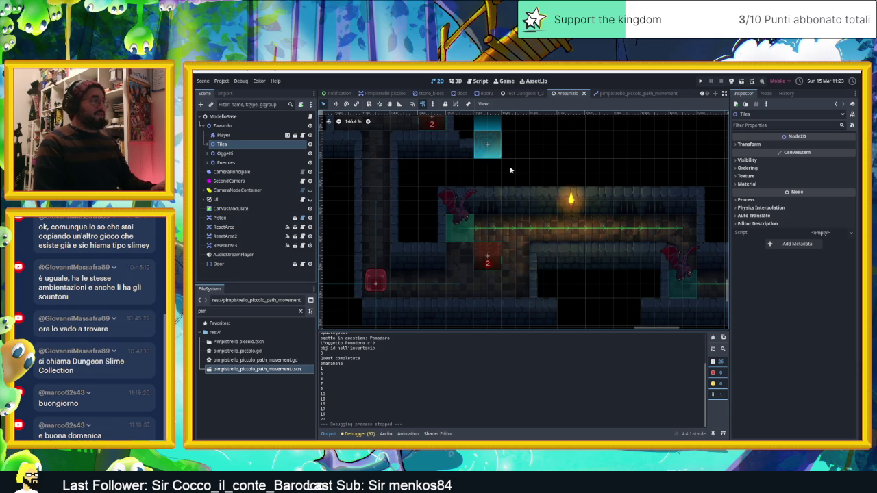
{"action": "scroll", "coordinate": [512, 170], "scroll_direction": "down", "scroll_amount": 5}
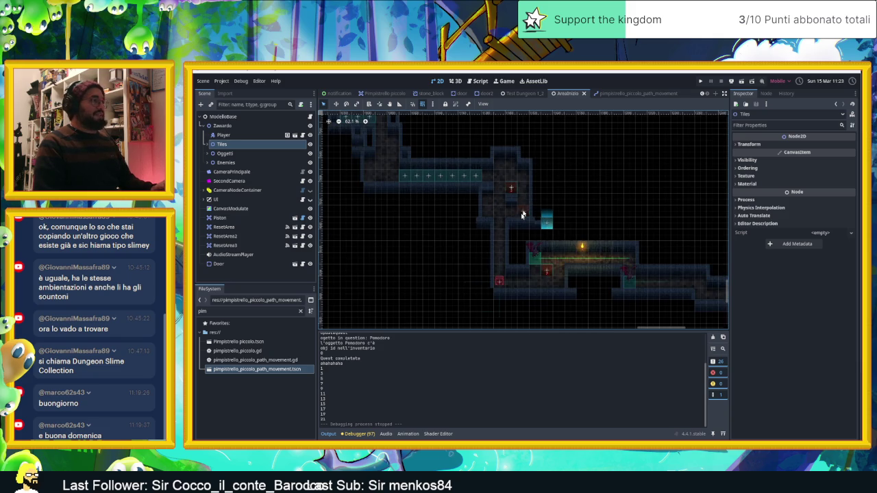
{"action": "scroll", "coordinate": [501, 274], "scroll_direction": "down", "scroll_amount": 1}
{"action": "left_click", "coordinate": [478, 218]}
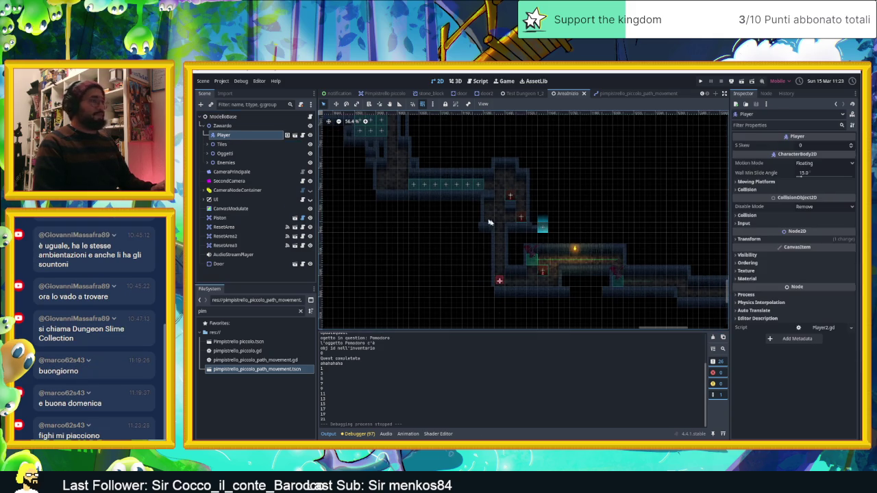
{"action": "scroll", "coordinate": [498, 219], "scroll_direction": "down", "scroll_amount": 1}
{"action": "left_click_drag", "start_coordinate": [532, 226], "coordinate": [628, 264]}
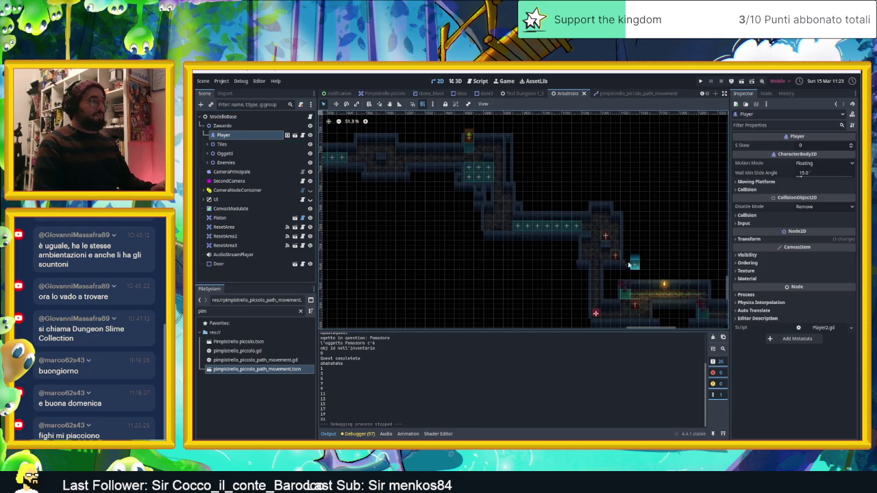
{"action": "scroll", "coordinate": [466, 235], "scroll_direction": "down", "scroll_amount": 4}
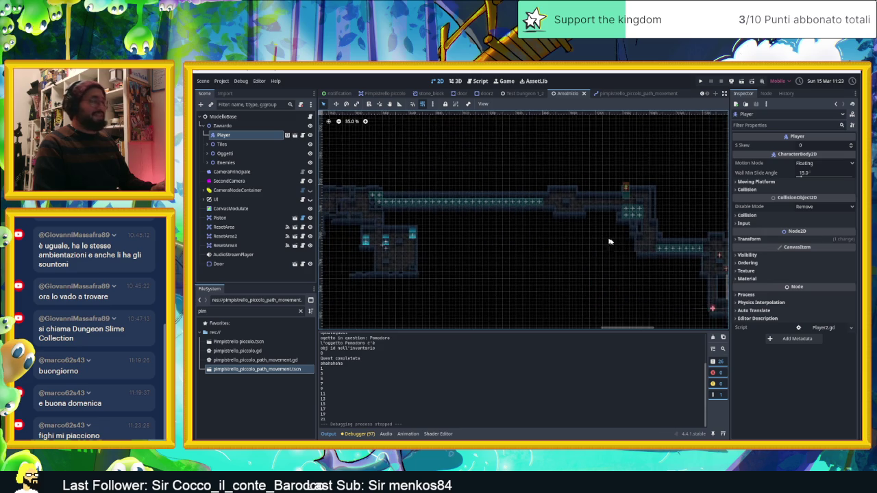
{"action": "scroll", "coordinate": [573, 272], "scroll_direction": "up", "scroll_amount": 17}
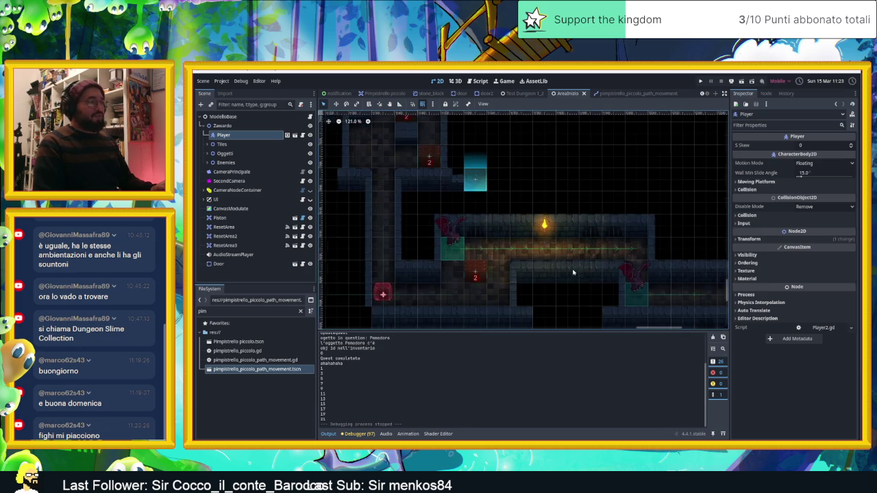
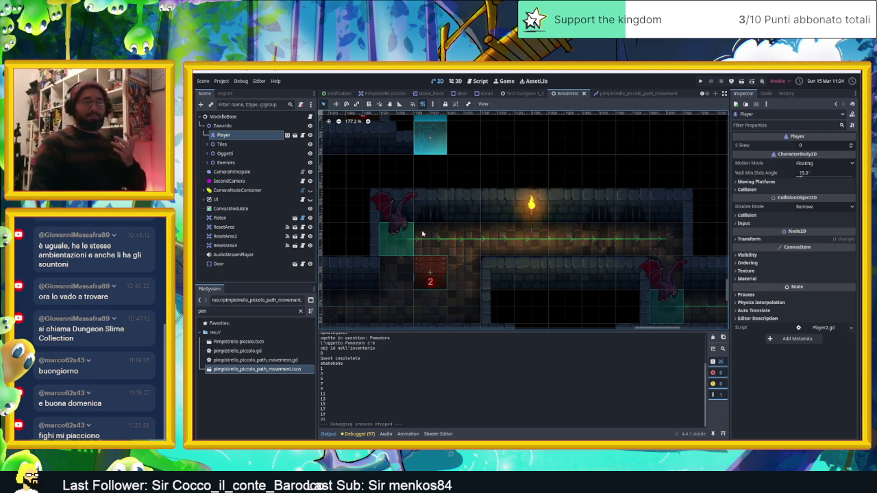
Step: Drag the Player to its new start at (5516, 1216), then save the scene and run the game
{"action": "scroll", "coordinate": [436, 237], "scroll_direction": "down", "scroll_amount": 1}
{"action": "scroll", "coordinate": [436, 237], "scroll_direction": "down", "scroll_amount": 3}
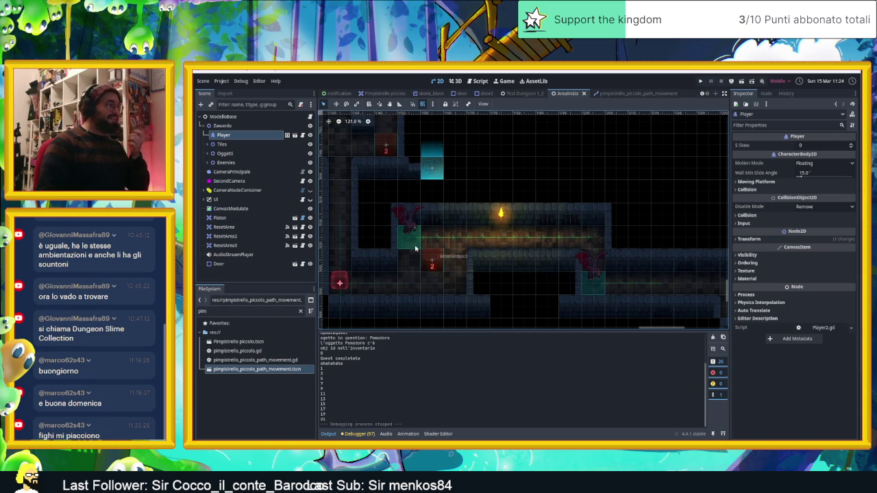
{"action": "scroll", "coordinate": [419, 249], "scroll_direction": "down", "scroll_amount": 5}
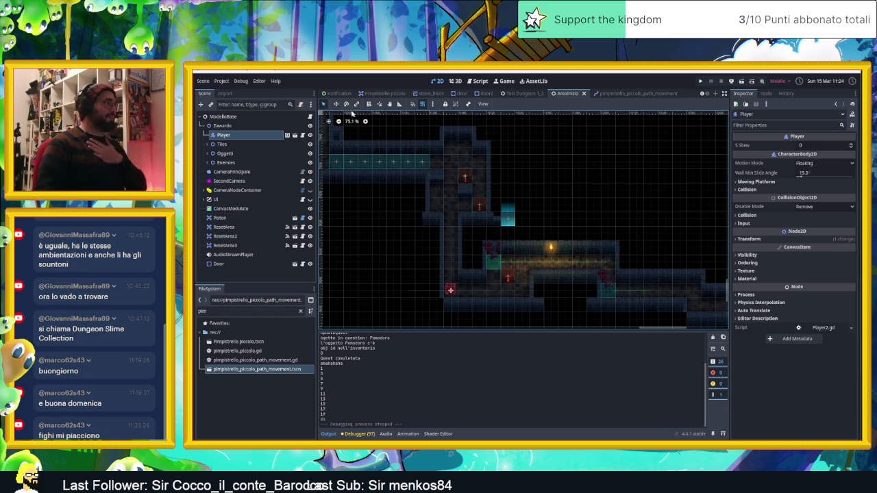
{"action": "scroll", "coordinate": [603, 257], "scroll_direction": "down", "scroll_amount": 6}
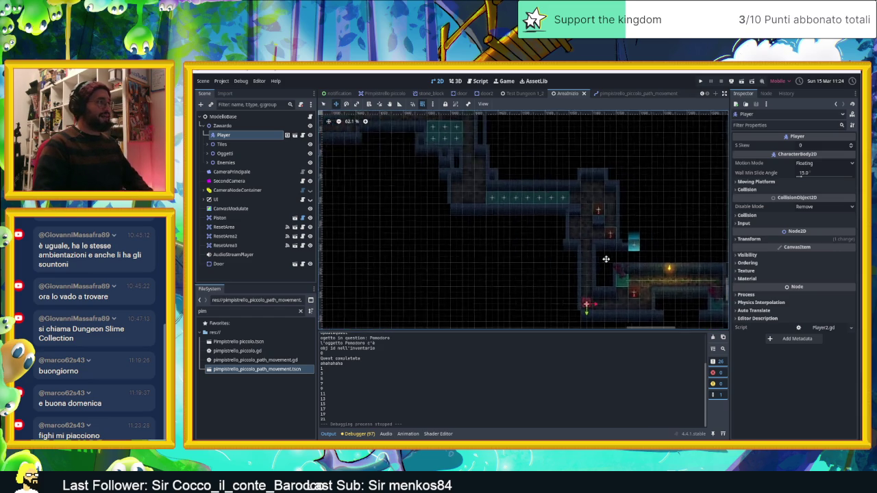
{"action": "left_click_drag", "start_coordinate": [523, 261], "coordinate": [638, 263]}
{"action": "scroll", "coordinate": [638, 262], "scroll_direction": "down", "scroll_amount": 2}
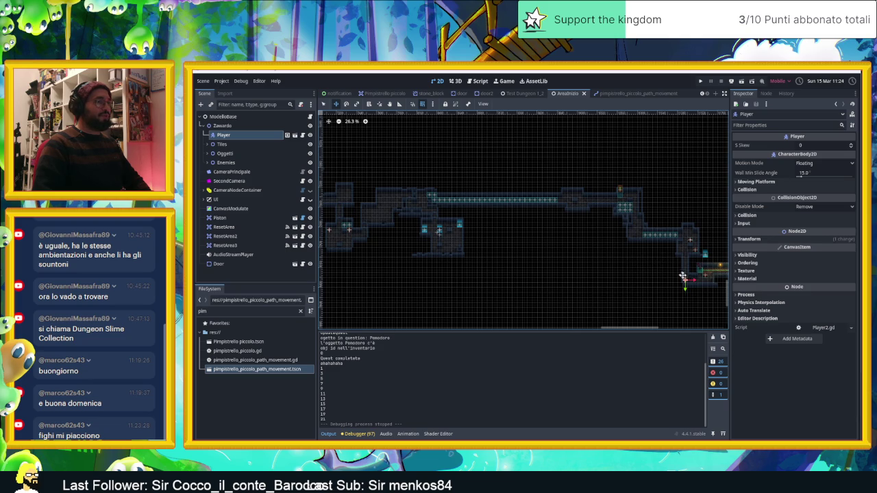
{"action": "mouse_move", "coordinate": [684, 280]}
{"action": "left_mouse_down"}
{"action": "mouse_move", "coordinate": [511, 256]}
{"action": "mouse_move", "coordinate": [351, 159]}
{"action": "mouse_move", "coordinate": [644, 233]}
{"action": "mouse_move", "coordinate": [542, 190]}
{"action": "left_mouse_up"}
{"action": "scroll", "coordinate": [592, 193], "scroll_direction": "up", "scroll_amount": 1}
{"action": "scroll", "coordinate": [593, 192], "scroll_direction": "up", "scroll_amount": 7}
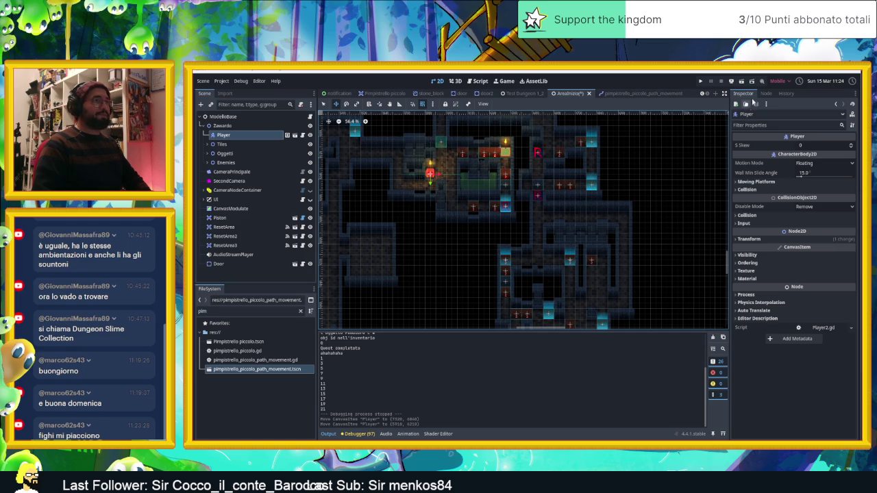
{"action": "key", "text": "ctrl+s"}
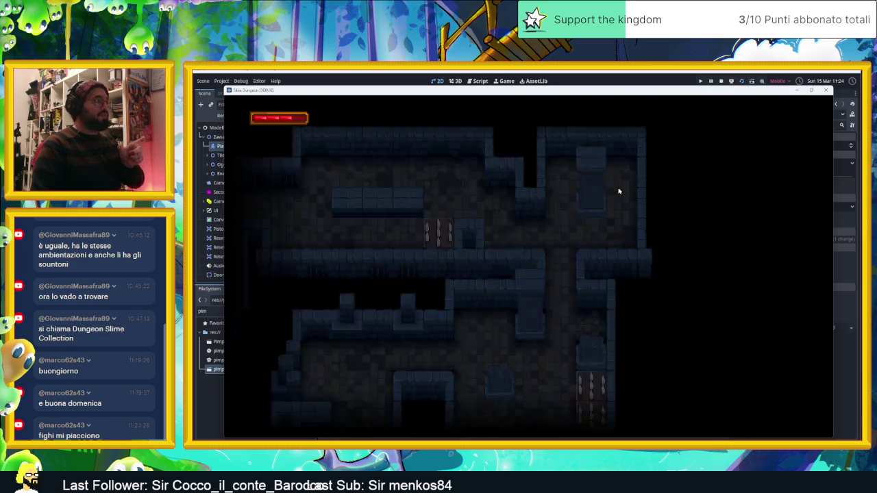
Step: Slide the red slime past the crates onto the arrow tile, then steer the blue slime right
{"action": "key", "text": "Up"}
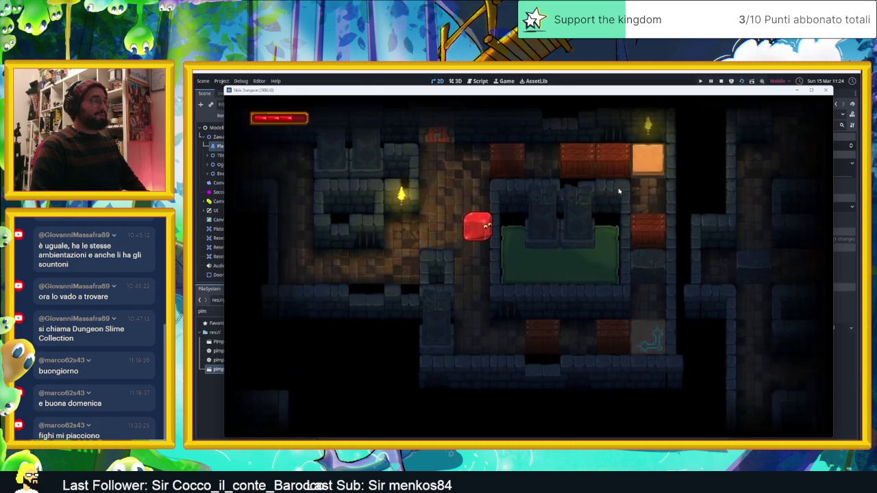
{"action": "key", "text": "Right"}
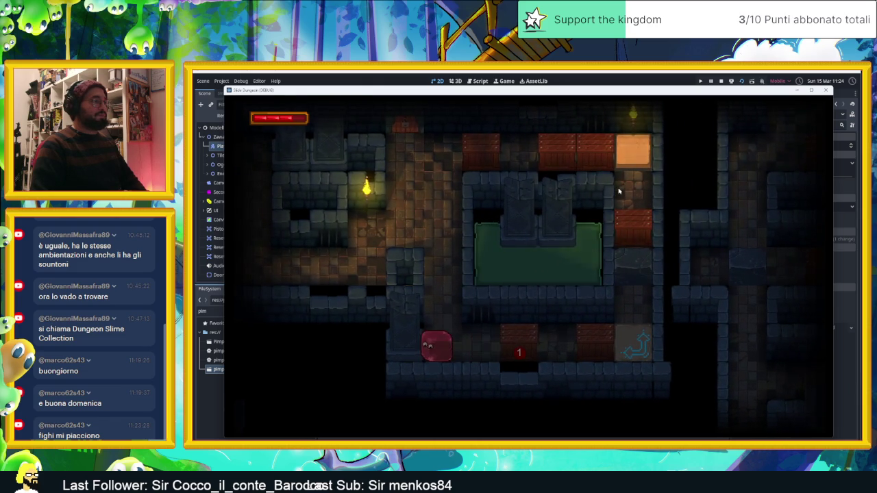
{"action": "key", "text": "Right"}
{"action": "key", "text": "Left"}
{"action": "key", "text": "Left"}
{"action": "key", "text": "Right"}
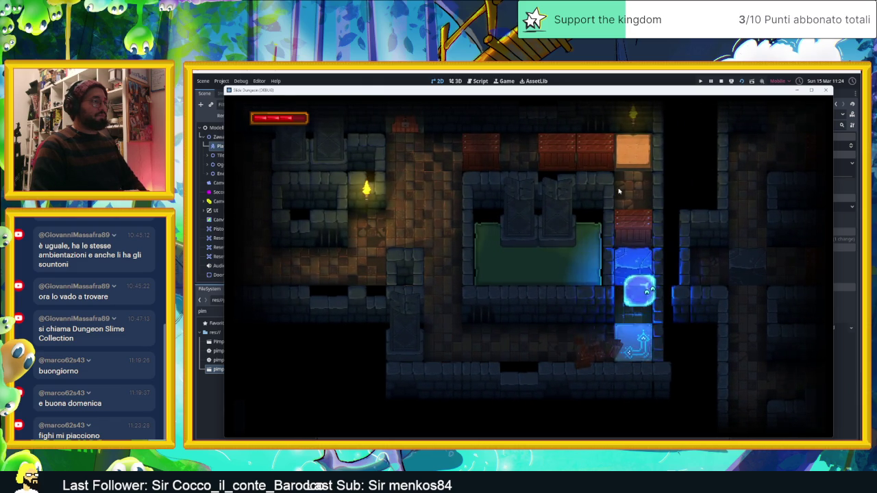
{"action": "key", "text": "Up"}
{"action": "key", "text": "Left"}
{"action": "key", "text": "Right"}
{"action": "key", "text": "Right"}
{"action": "key", "text": "Right"}
{"action": "key", "text": "Right"}
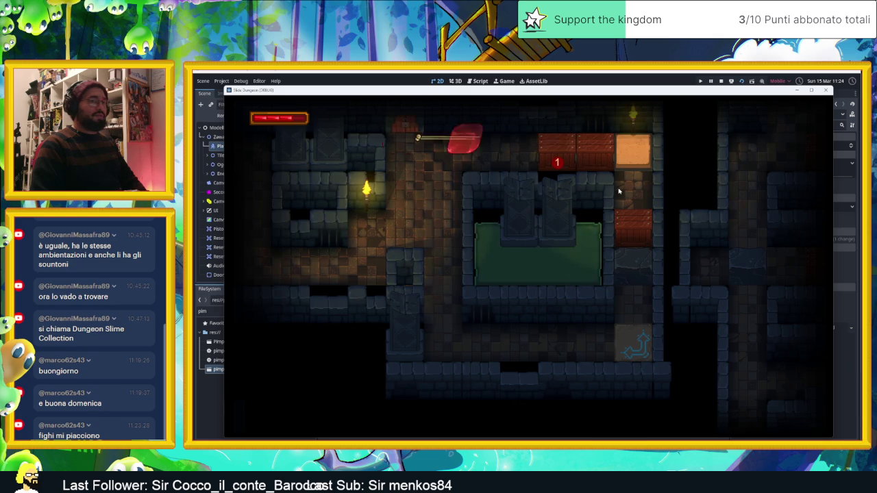
{"action": "key", "text": "Down"}
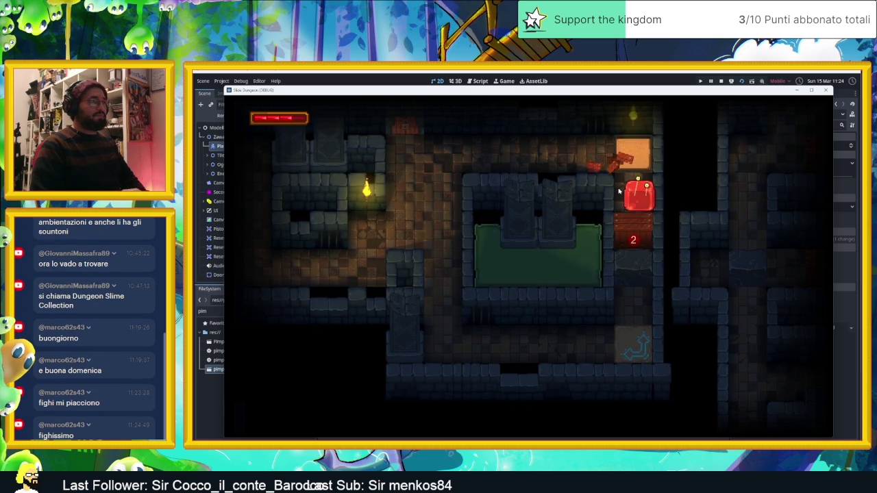
{"action": "key", "text": "Down"}
{"action": "key", "text": "Tab"}
{"action": "key", "text": "Left"}
{"action": "key", "text": "Right"}
Step: Alternate between the slimes through the spike corridor and send the blue slime through the teleporter
{"action": "key", "text": "Tab"}
{"action": "key", "text": "Tab"}
{"action": "key", "text": "Left"}
{"action": "key", "text": "Tab"}
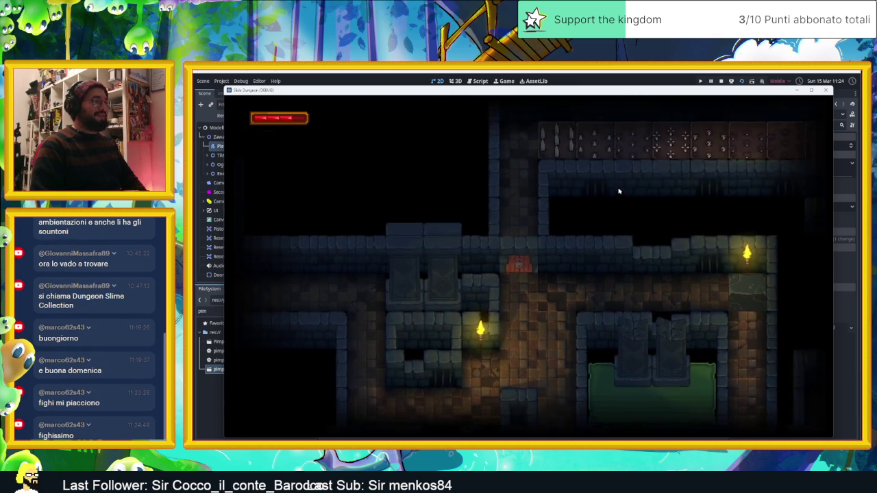
{"action": "key", "text": "Tab"}
{"action": "key", "text": "Up"}
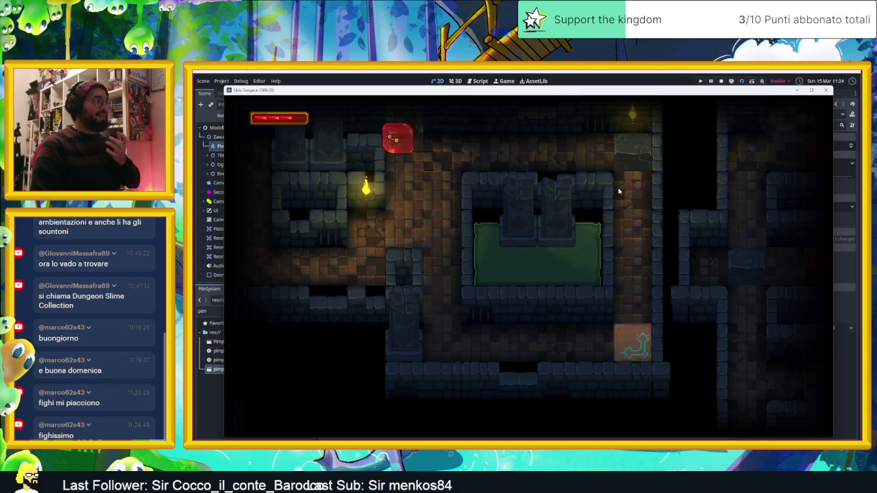
{"action": "key", "text": "Tab"}
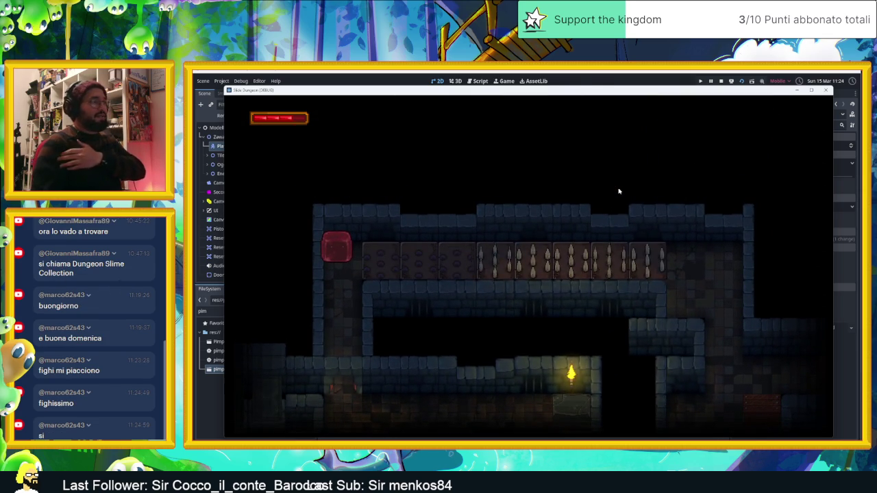
{"action": "key", "text": "Right"}
{"action": "key", "text": "Tab"}
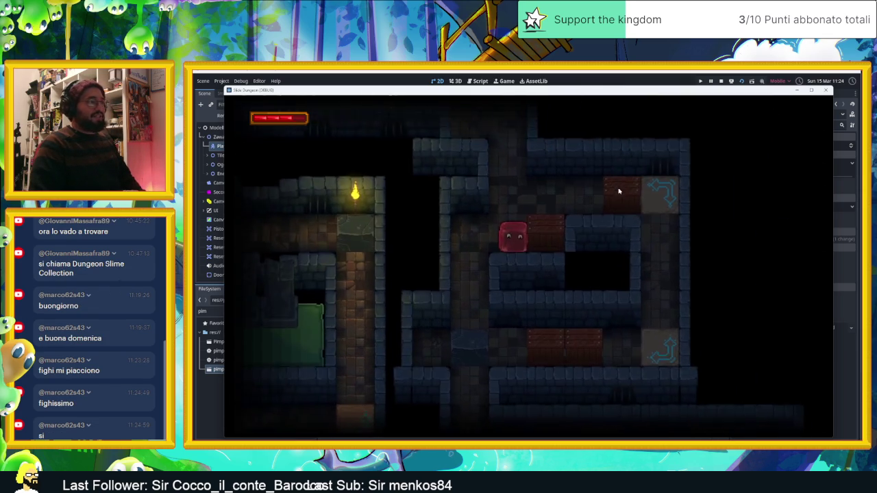
{"action": "key", "text": "Left"}
{"action": "key", "text": "Left"}
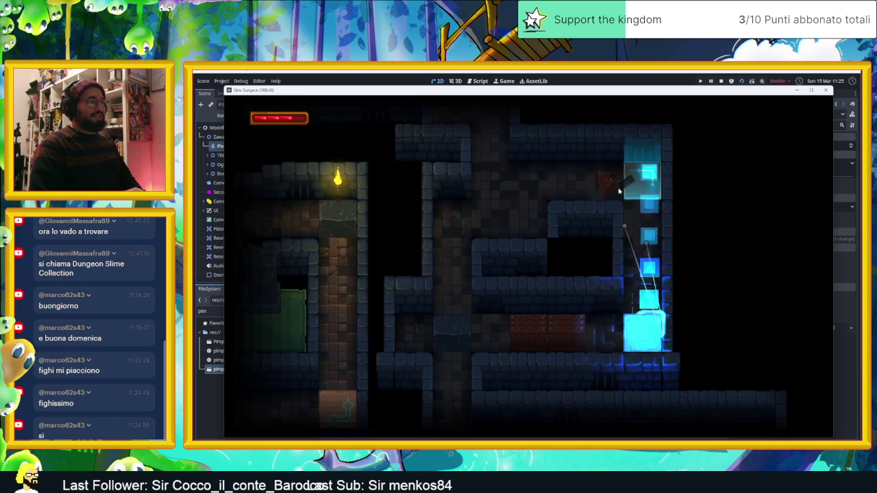
{"action": "key", "text": "Right"}
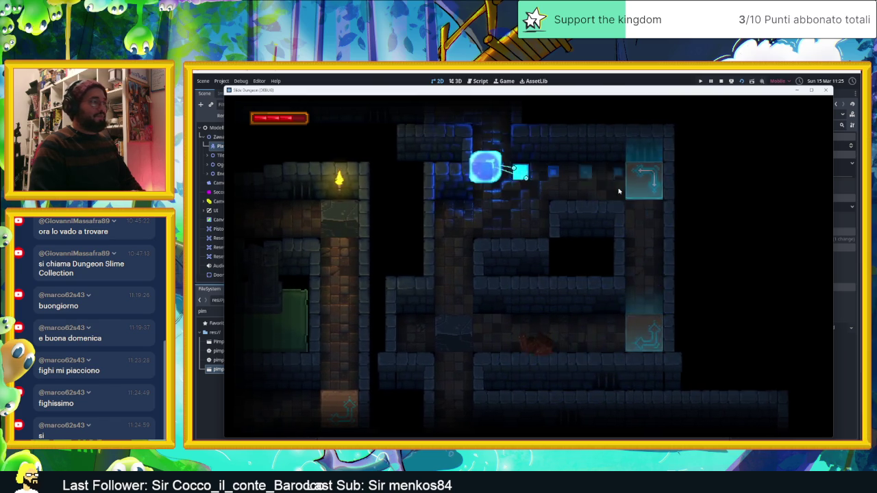
{"action": "key", "text": "Tab"}
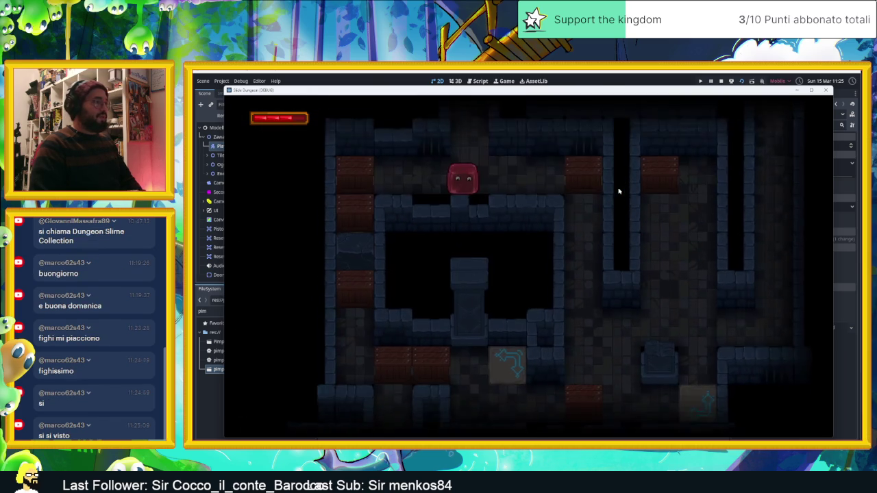
{"action": "key", "text": "Up"}
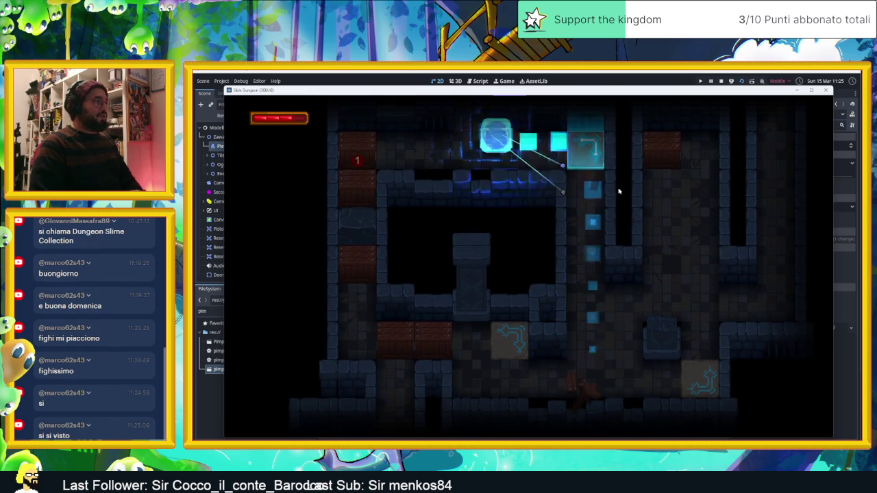
{"action": "key", "text": "Left"}
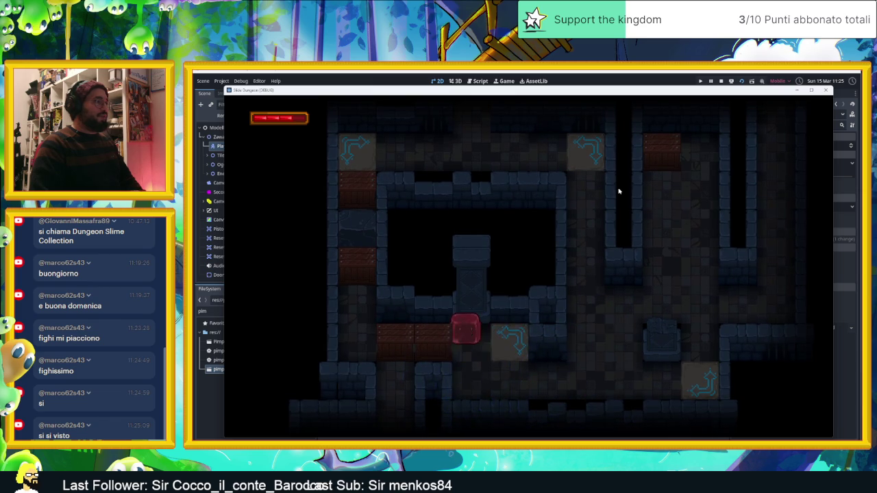
{"action": "key", "text": "Right"}
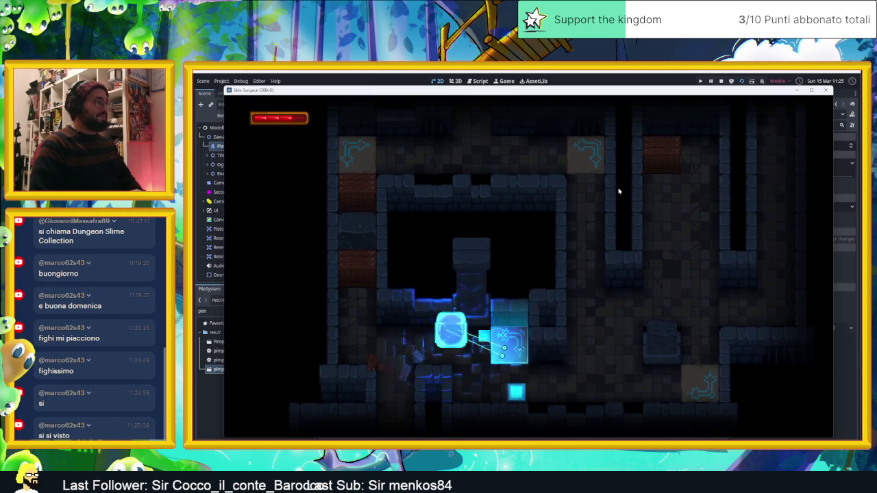
{"action": "key", "text": "Down"}
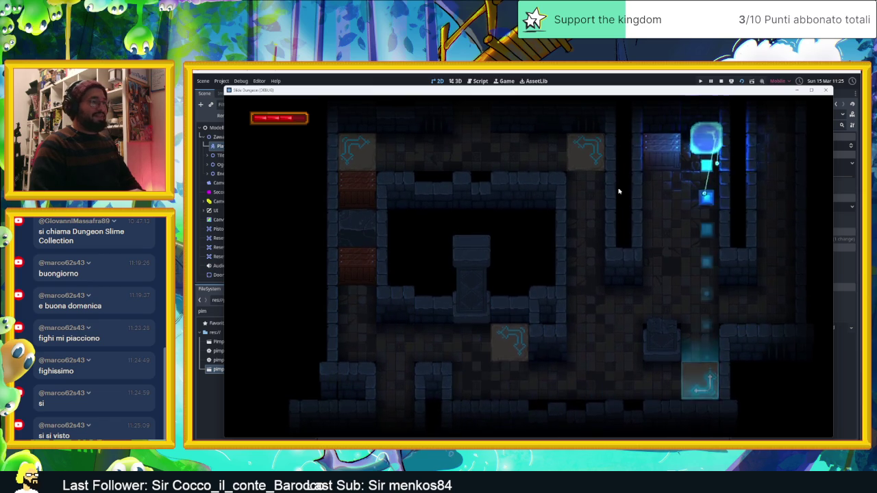
Step: Chain the slime through the teleporters and slide it along the lower corridor
{"action": "key", "text": "Left"}
{"action": "key", "text": "Right"}
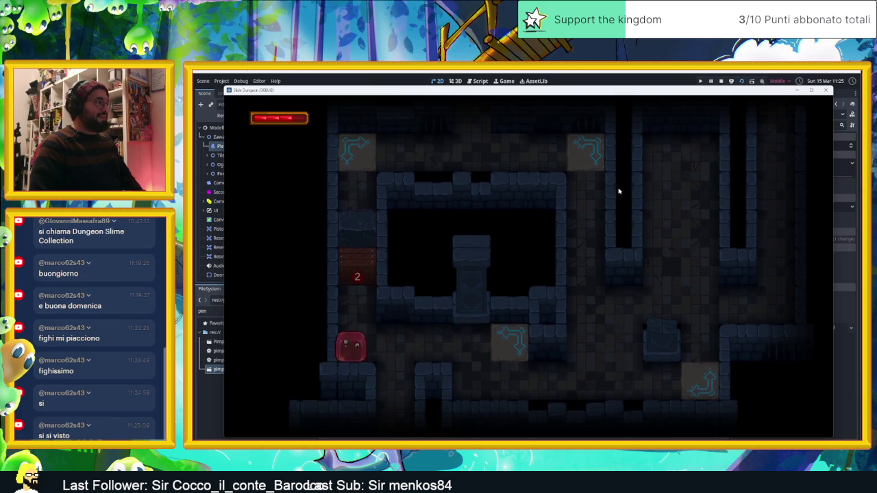
{"action": "key", "text": "Up"}
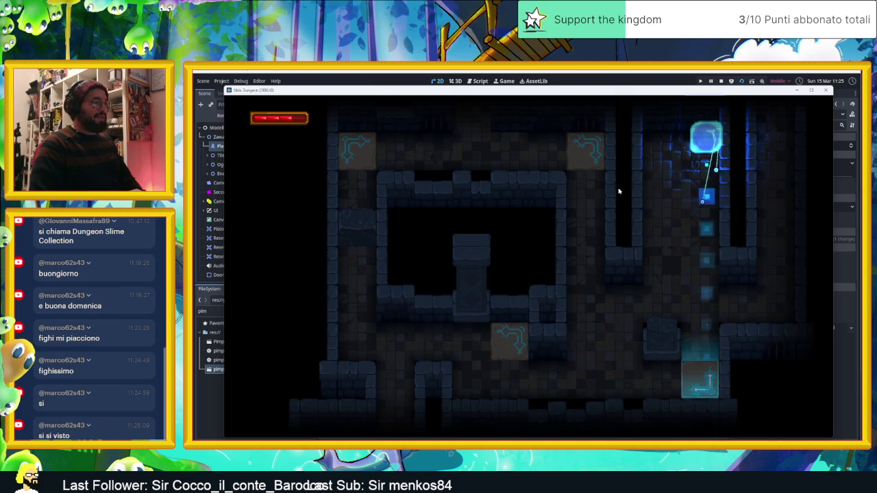
{"action": "key", "text": "Down"}
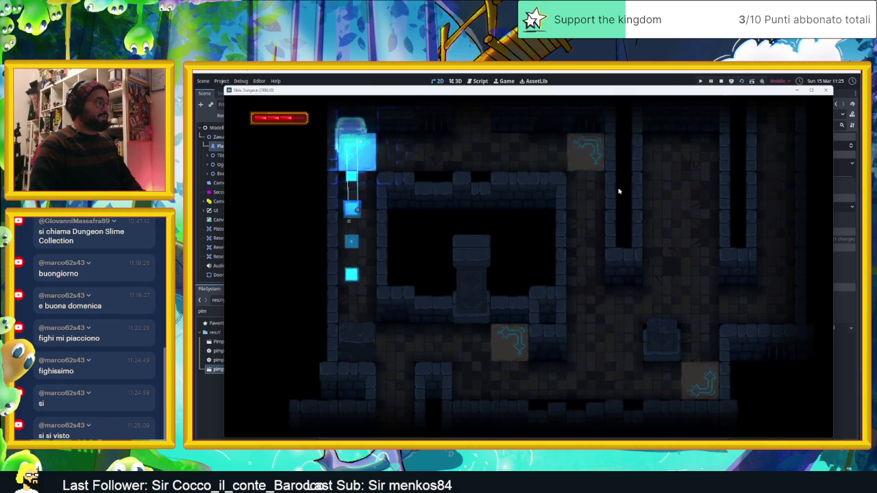
{"action": "key", "text": "Left"}
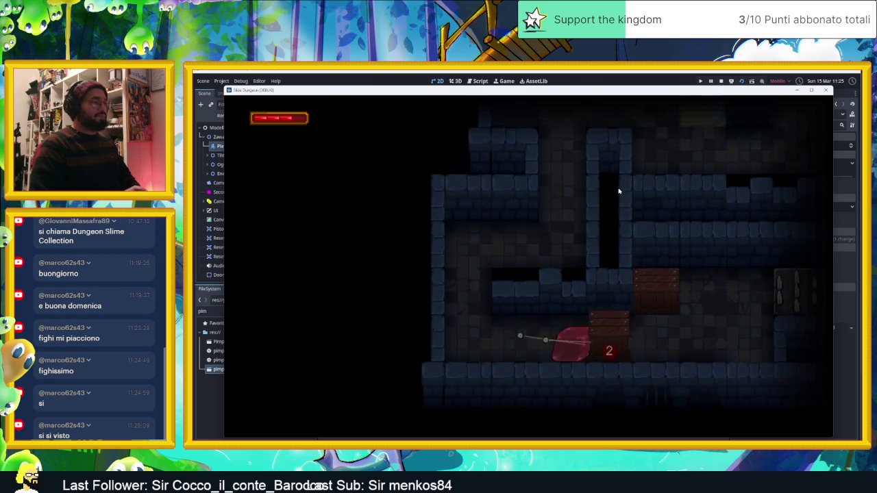
{"action": "key", "text": "Right"}
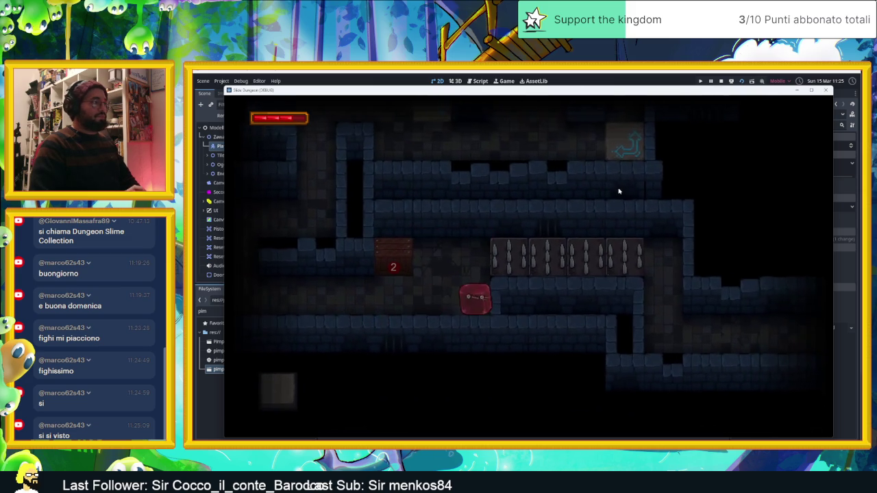
{"action": "key", "text": "Up"}
{"action": "key", "text": "Left"}
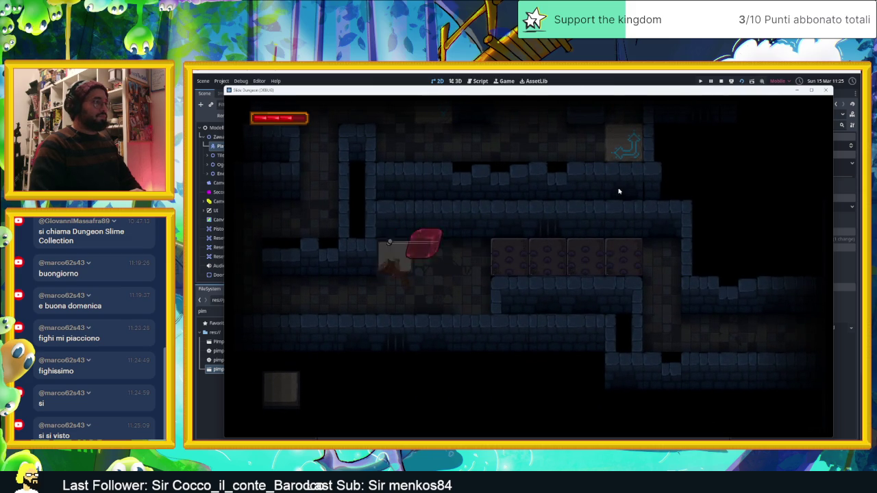
{"action": "key", "text": "Down"}
{"action": "key", "text": "Right"}
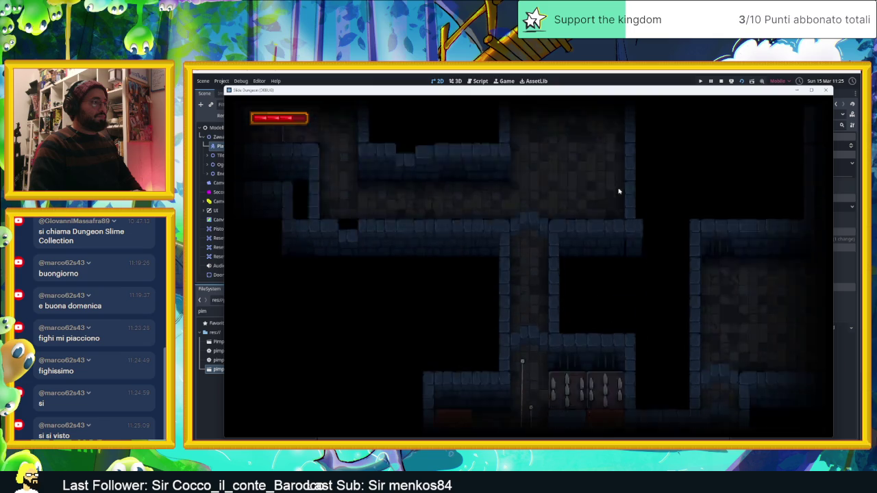
{"action": "key", "text": "Right"}
{"action": "key", "text": "Up"}
Step: Carry the slime across the upper and lower rooms and up the corridor into the next room
{"action": "key", "text": "Right"}
{"action": "key", "text": "Up"}
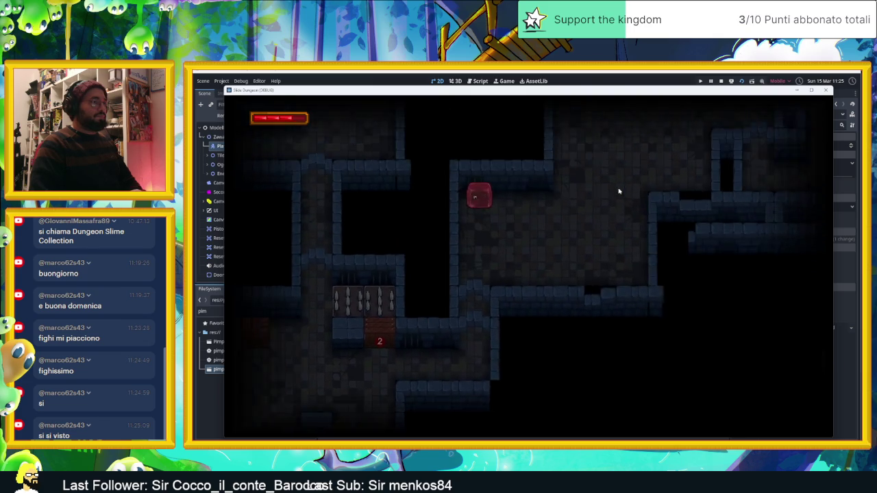
{"action": "key", "text": "Right"}
{"action": "key", "text": "Down"}
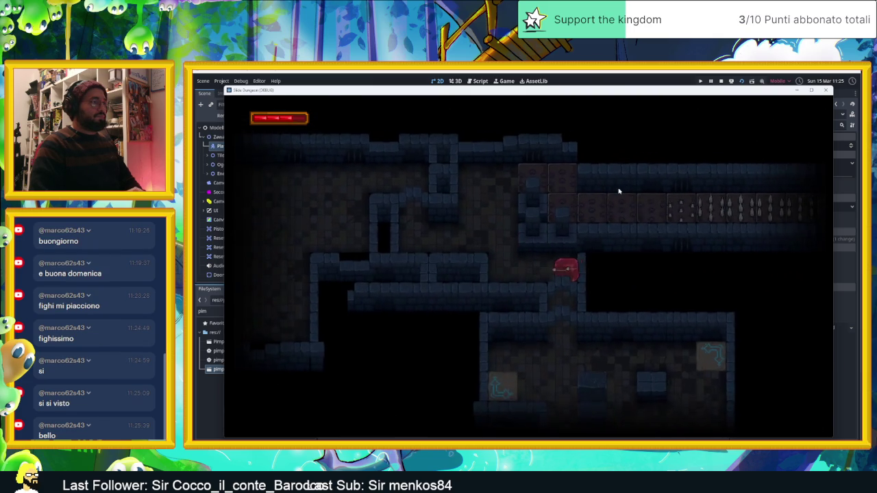
{"action": "key", "text": "Right"}
{"action": "key", "text": "Up"}
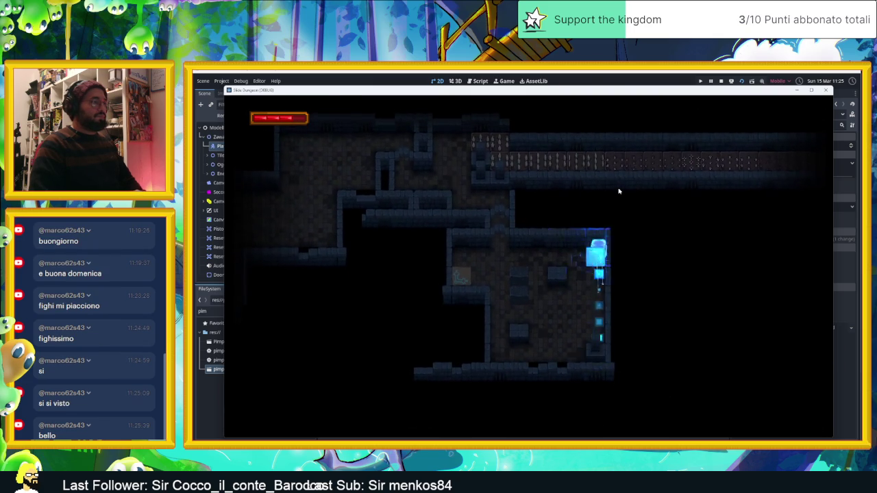
{"action": "key", "text": "Right"}
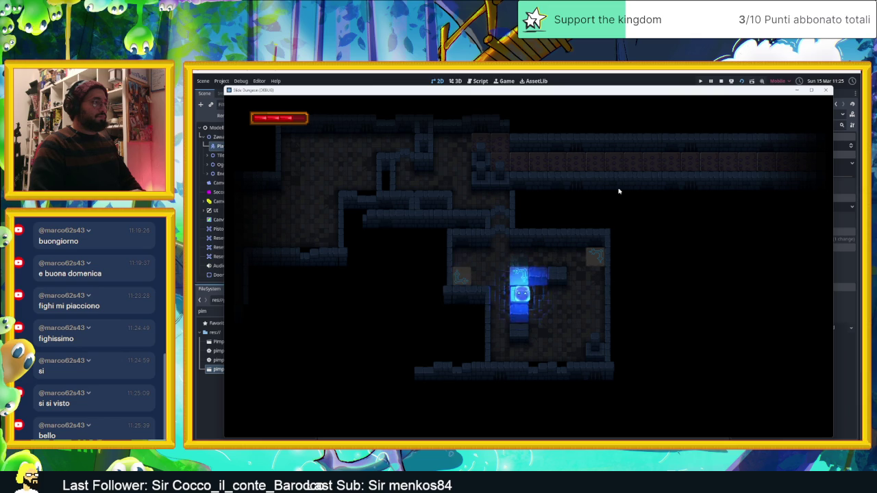
{"action": "key", "text": "Up"}
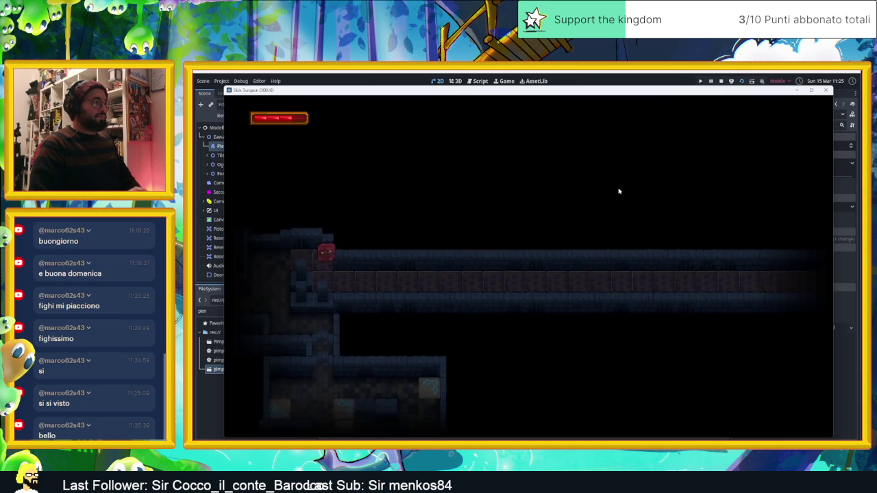
{"action": "key", "text": "Right"}
{"action": "key", "text": "Up"}
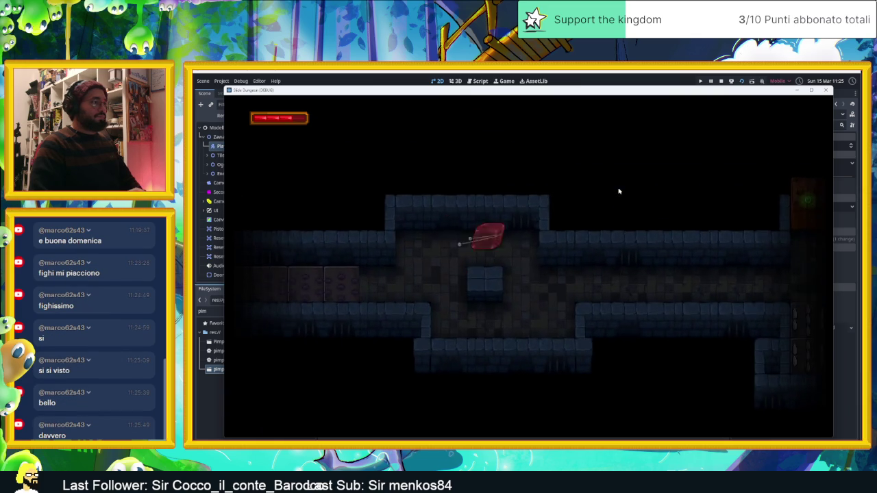
Step: Maneuver the slime around the spikes in the door room to its upper-right corner
{"action": "key", "text": "Down"}
{"action": "key", "text": "Right"}
{"action": "key", "text": "Up"}
{"action": "key", "text": "Right"}
{"action": "key", "text": "Left"}
{"action": "key", "text": "Down"}
{"action": "key", "text": "Left"}
{"action": "key", "text": "Right"}
{"action": "key", "text": "Up"}
{"action": "key", "text": "Down"}
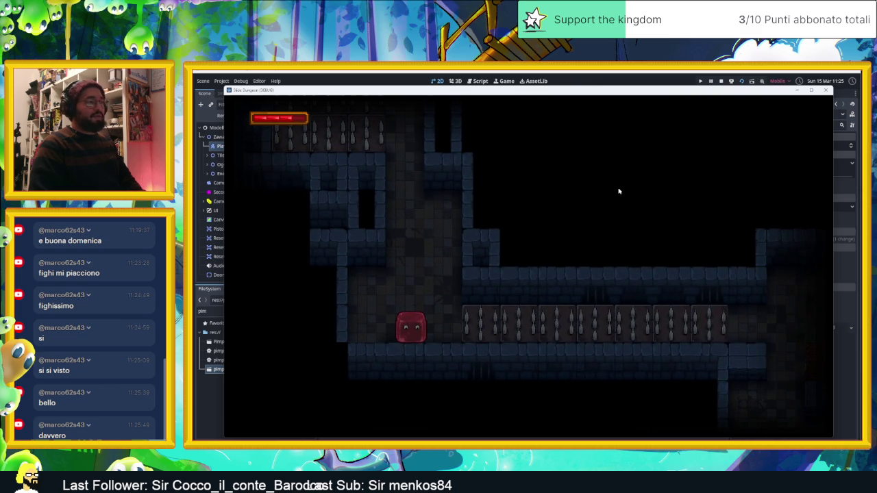
Step: Take the slime through the spike corridor, past the 2 marker and chest, then stop the game
{"action": "key", "text": "Right"}
{"action": "key", "text": "Down"}
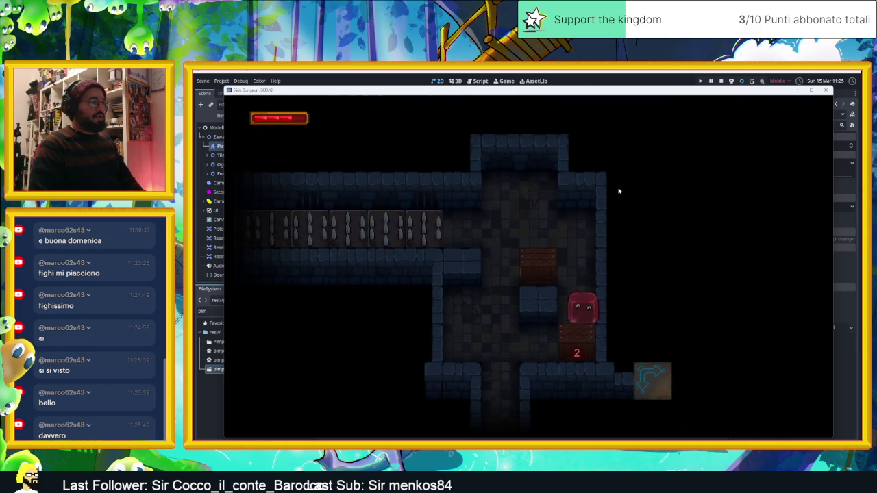
{"action": "key", "text": "Up"}
{"action": "key", "text": "Down"}
{"action": "key", "text": "Left"}
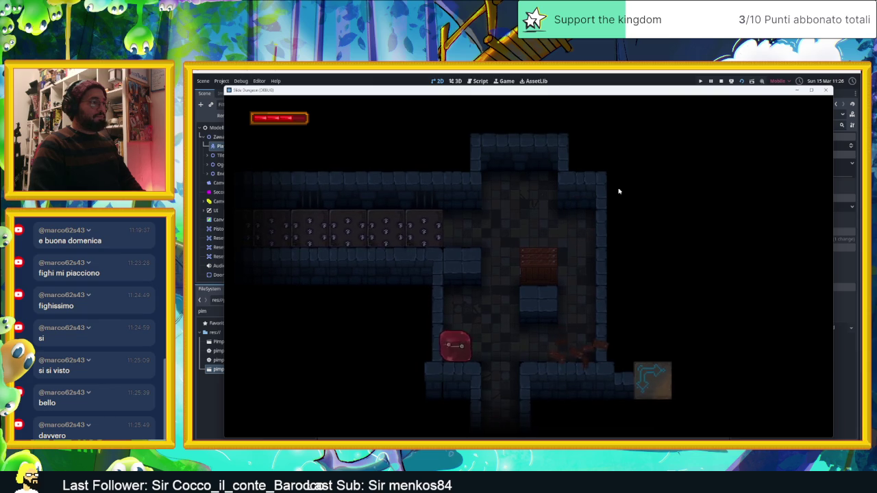
{"action": "key", "text": "Up"}
{"action": "key", "text": "Right"}
{"action": "key", "text": "Down"}
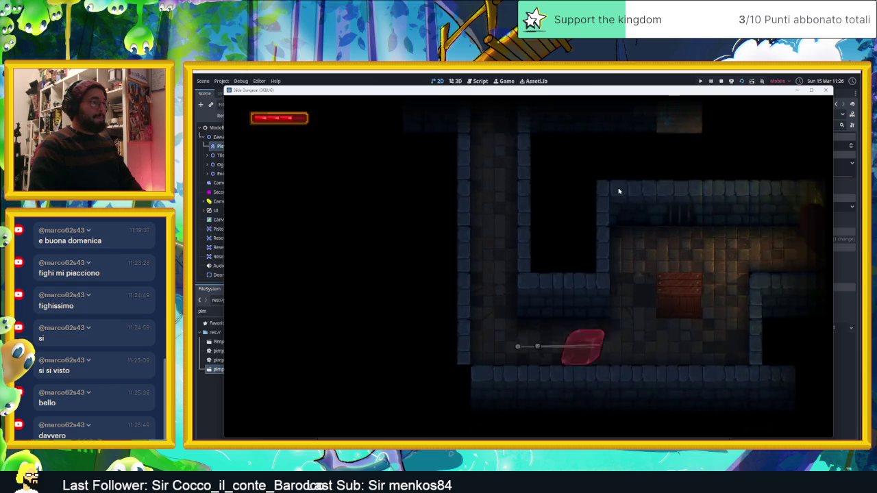
{"action": "key", "text": "Right"}
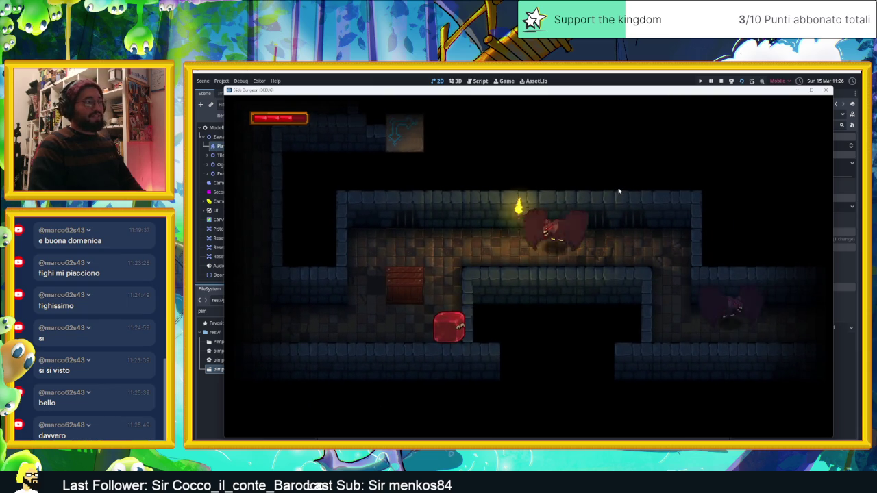
{"action": "key", "text": "Up"}
{"action": "key", "text": "Right"}
{"action": "key", "text": "Down"}
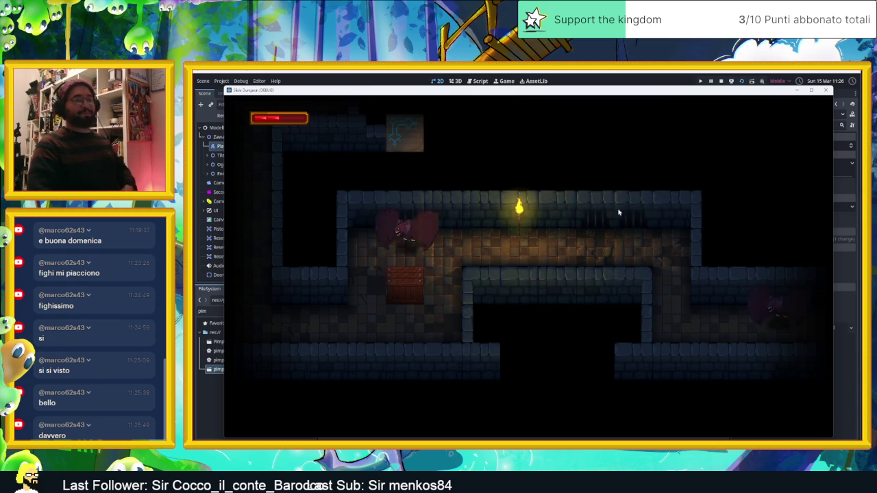
{"action": "left_click", "coordinate": [721, 81]}
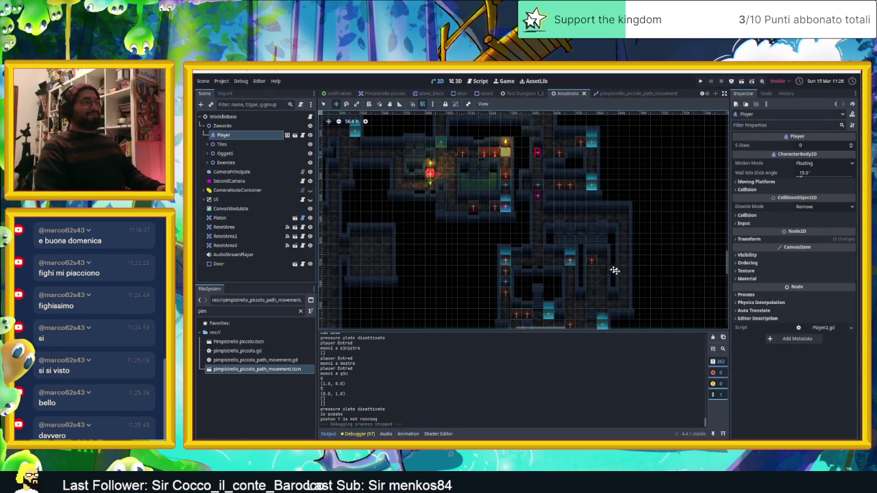
Step: Switch to the Select tool and pan across the tilemap to inspect the dungeon's rooms
{"action": "scroll", "coordinate": [609, 267], "scroll_direction": "down", "scroll_amount": 5}
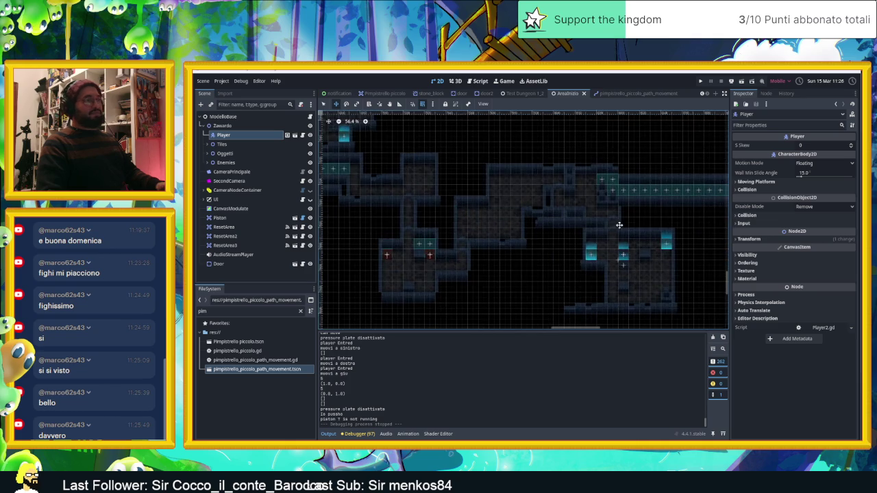
{"action": "scroll", "coordinate": [619, 224], "scroll_direction": "right", "scroll_amount": 10}
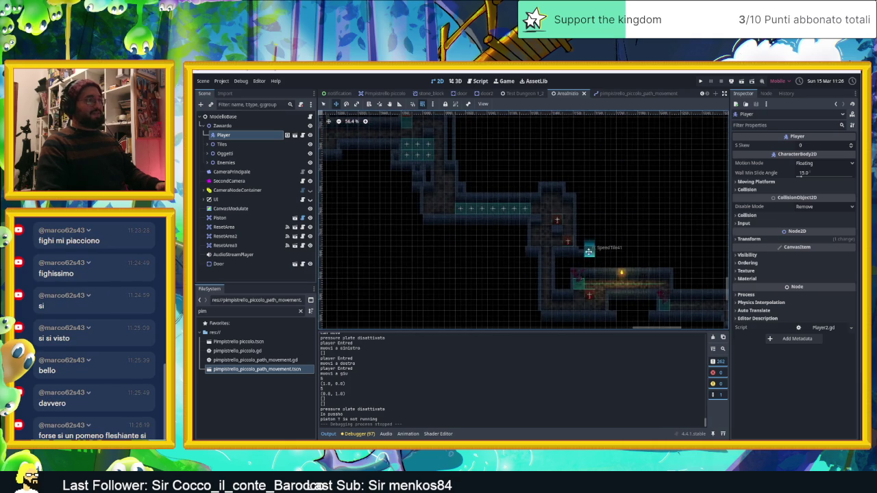
{"action": "scroll", "coordinate": [589, 251], "scroll_direction": "right", "scroll_amount": 10}
{"action": "scroll", "coordinate": [474, 220], "scroll_direction": "down", "scroll_amount": 5}
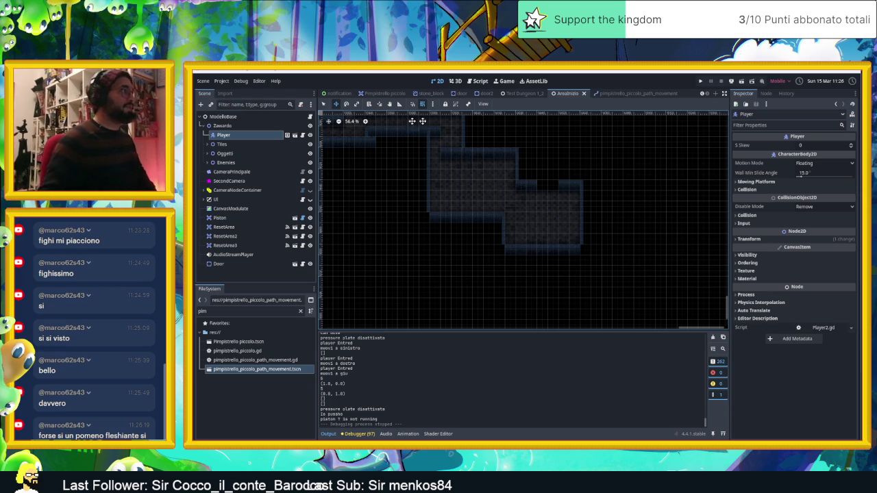
{"action": "left_click", "coordinate": [323, 105]}
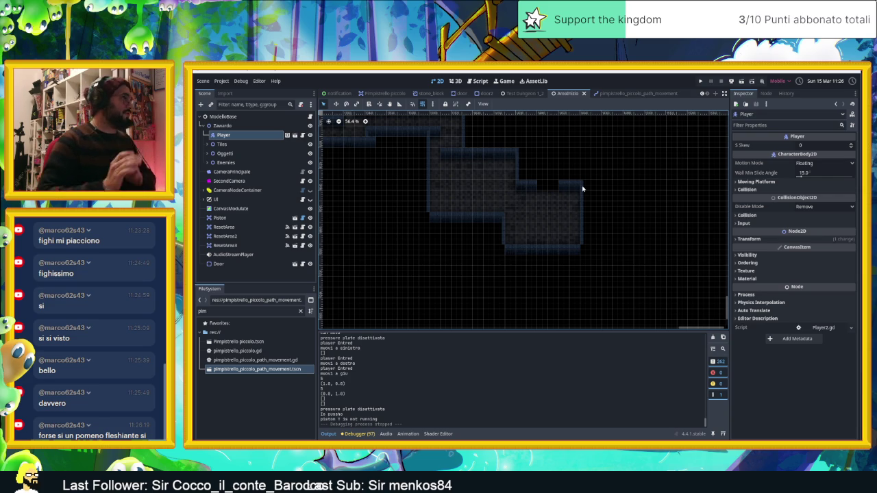
{"action": "mouse_move", "coordinate": [580, 184]}
{"action": "left_mouse_down"}
{"action": "mouse_move", "coordinate": [497, 198]}
{"action": "mouse_move", "coordinate": [541, 260]}
{"action": "left_mouse_up"}
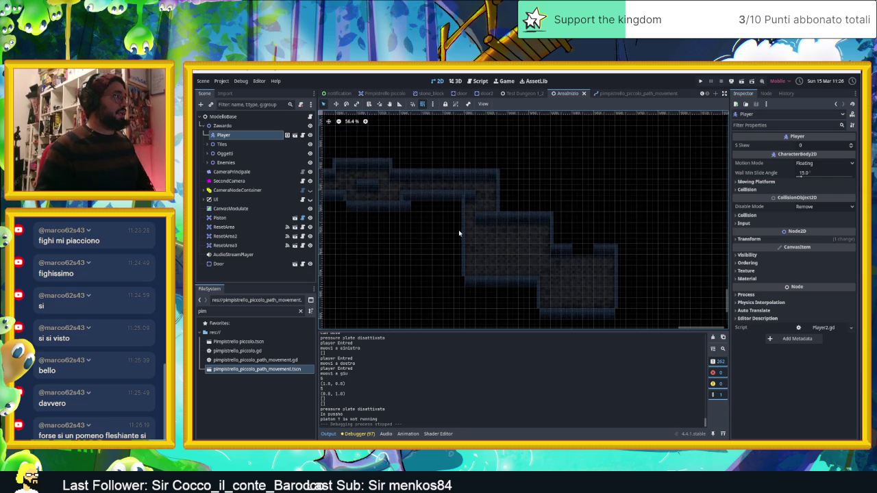
{"action": "left_click_drag", "start_coordinate": [460, 231], "coordinate": [591, 231]}
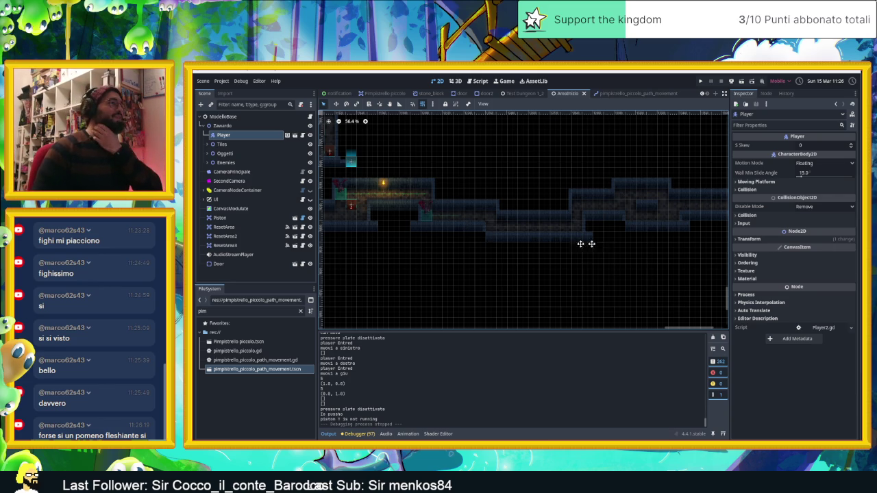
{"action": "scroll", "coordinate": [602, 244], "scroll_direction": "right", "scroll_amount": 5}
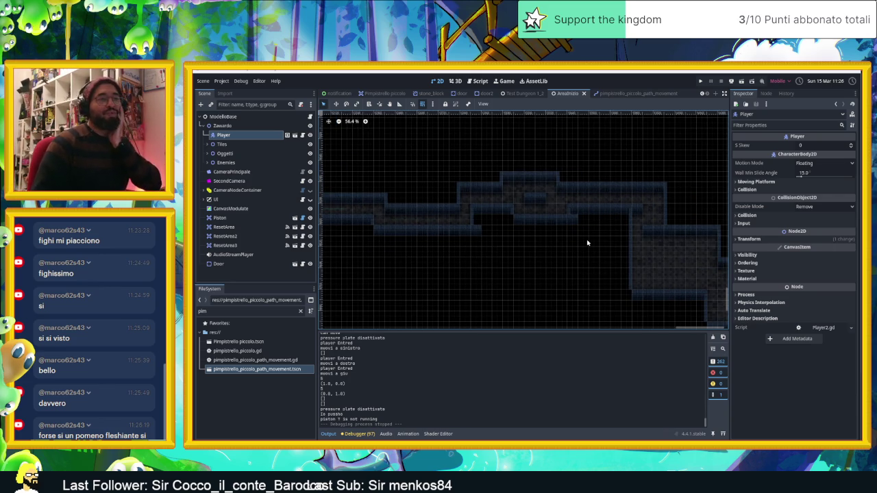
{"action": "scroll", "coordinate": [586, 242], "scroll_direction": "right", "scroll_amount": 4}
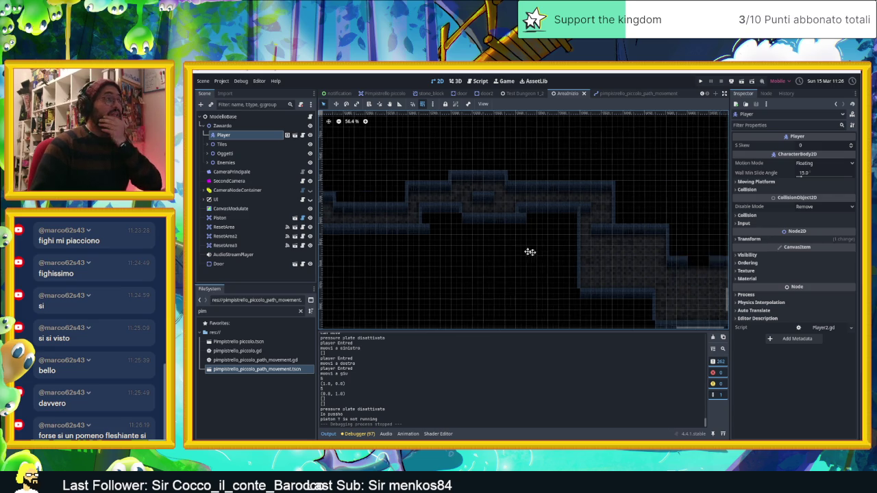